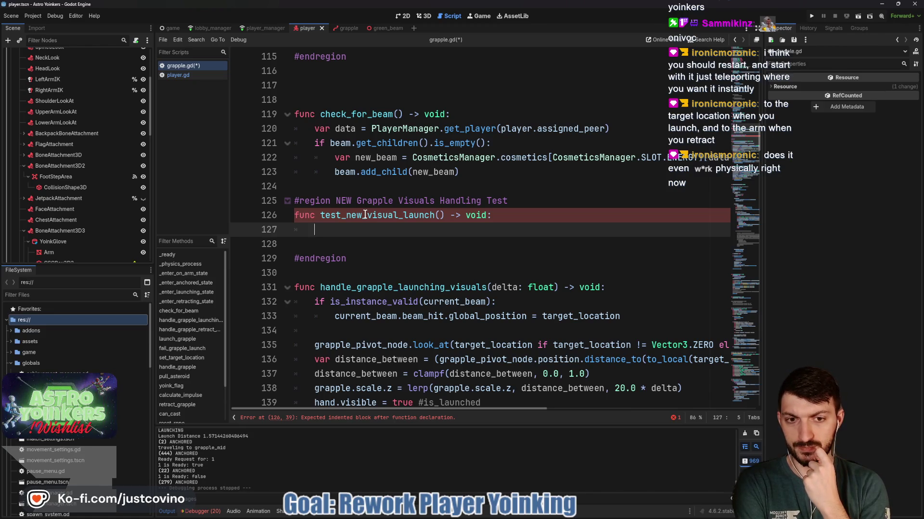
Add the parameter delta: float to the test_new_visual_launch function signature
{"action": "left_click", "coordinate": [440, 217]}
{"action": "type", "text": "delta: "}
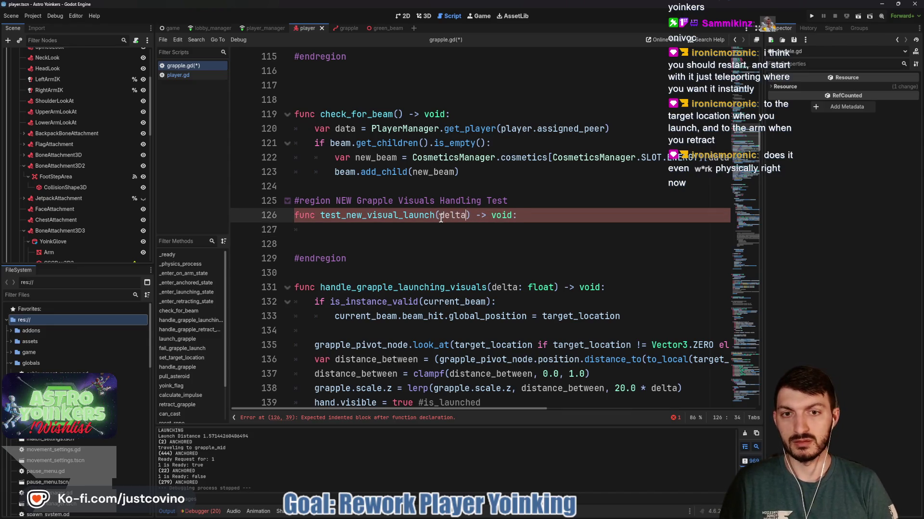
{"action": "type", "text": "float"}
{"action": "left_click", "coordinate": [409, 230]}
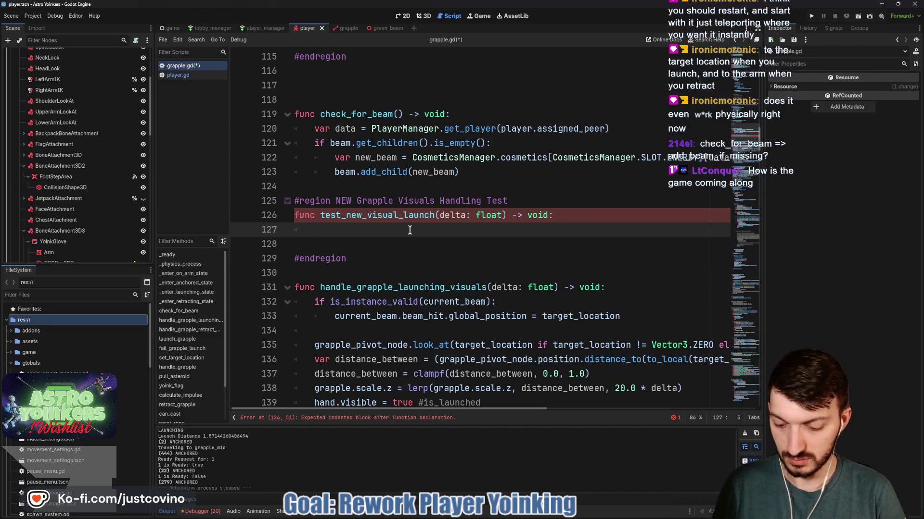
Write grapple_pivot_node.look_at(target_location) as the function's first line, using autocomplete
{"action": "type", "text": "grappl"}
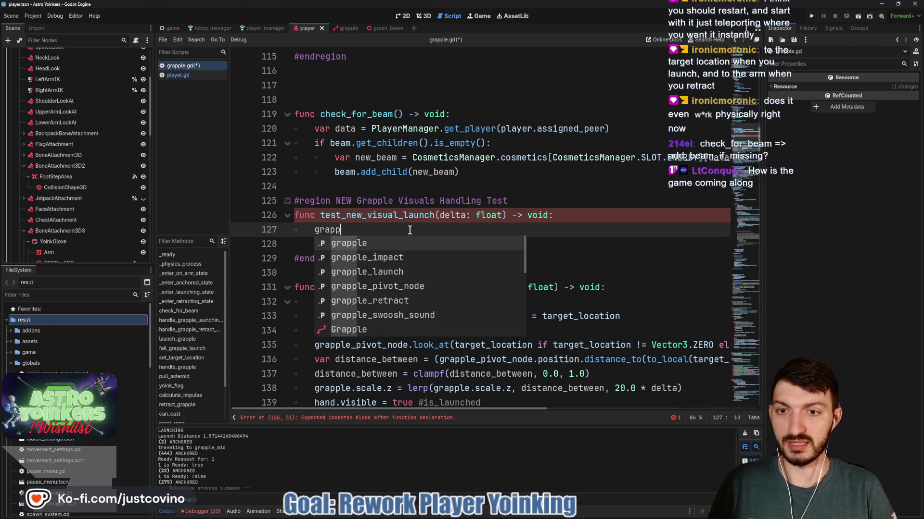
{"action": "key", "text": "Down"}
{"action": "key", "text": "Down"}
{"action": "key", "text": "Down"}
{"action": "key", "text": "Return"}
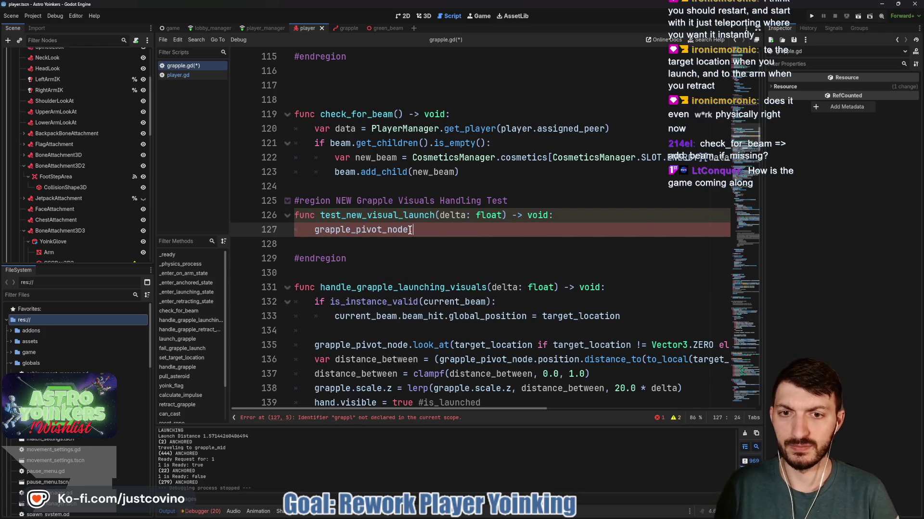
{"action": "type", "text": ".lo"}
{"action": "key", "text": "Return"}
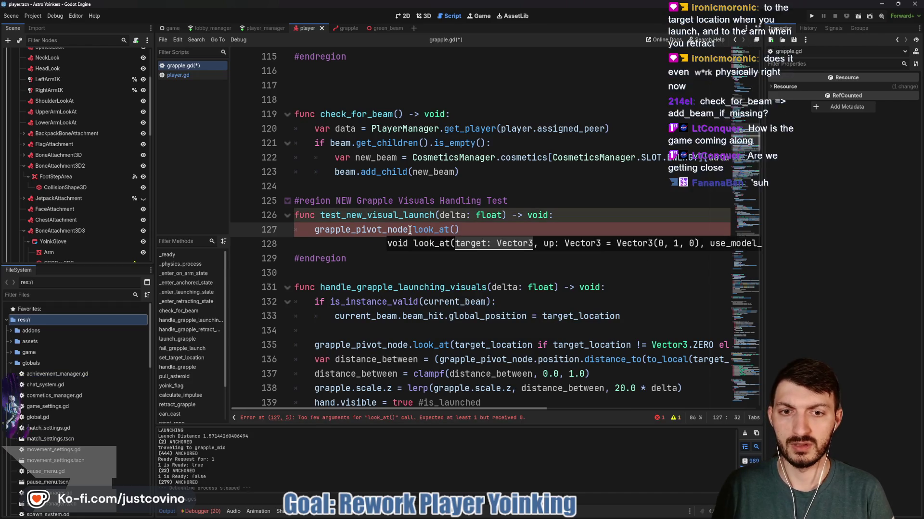
{"action": "type", "text": "target_locati"}
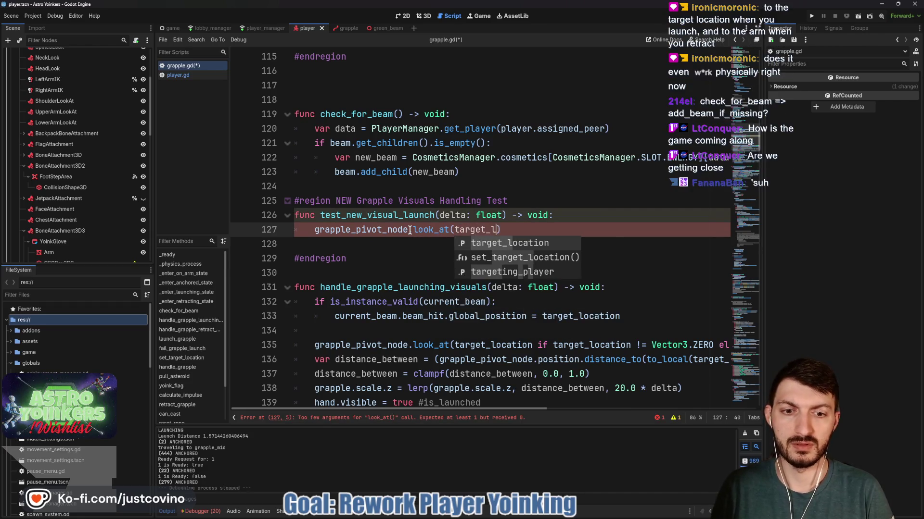
{"action": "type", "text": "on"}
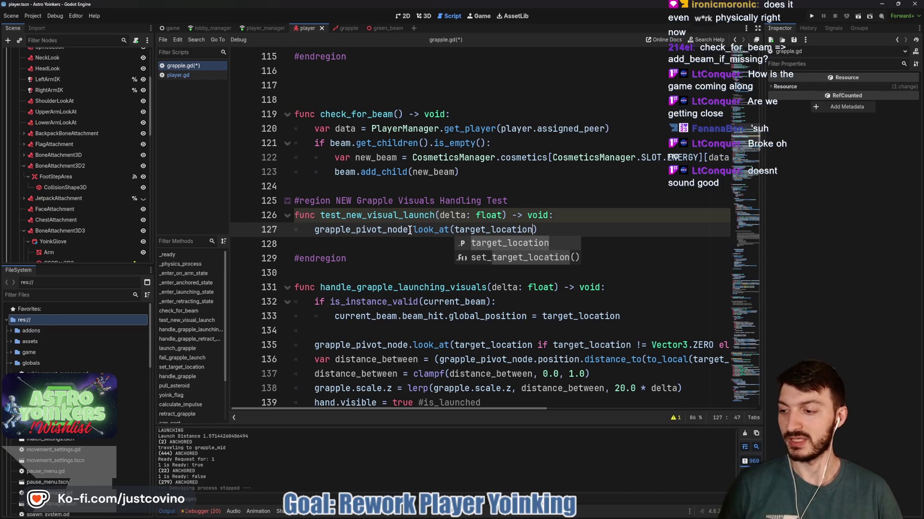
{"action": "left_click", "coordinate": [550, 223]}
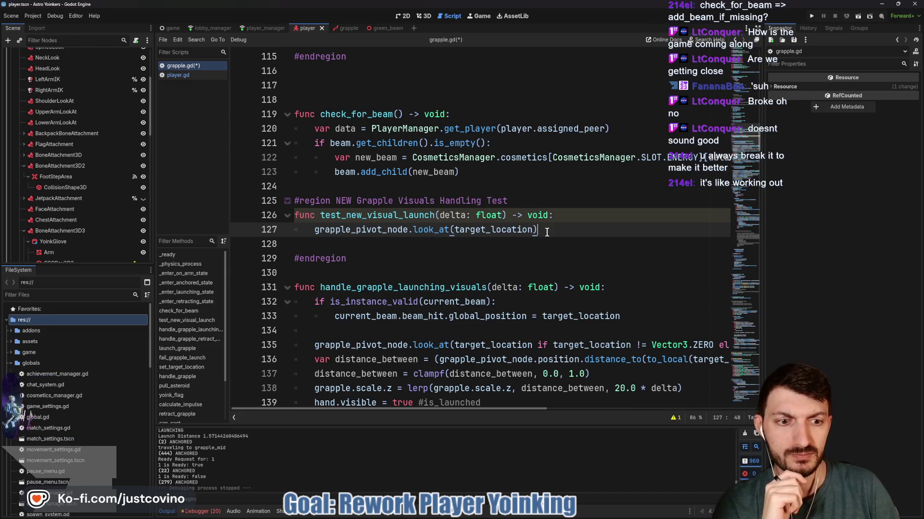
Replace target_location in the new look_at call with the Vector3.ZERO-guarded expression copied from line 135
{"action": "scroll", "coordinate": [547, 231], "scroll_direction": "down", "scroll_amount": 1}
{"action": "scroll", "coordinate": [529, 313], "scroll_direction": "right", "scroll_amount": 1}
{"action": "scroll", "coordinate": [529, 313], "scroll_direction": "right", "scroll_amount": 3}
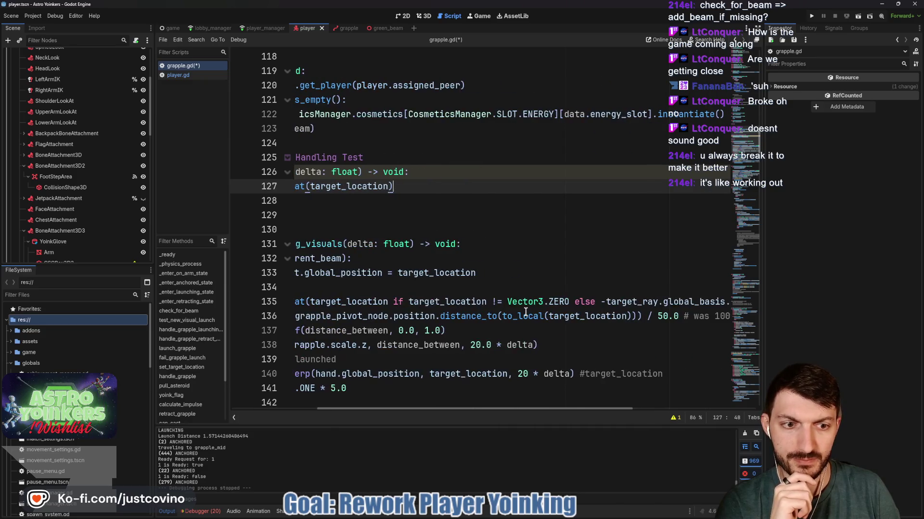
{"action": "mouse_move", "coordinate": [525, 312]}
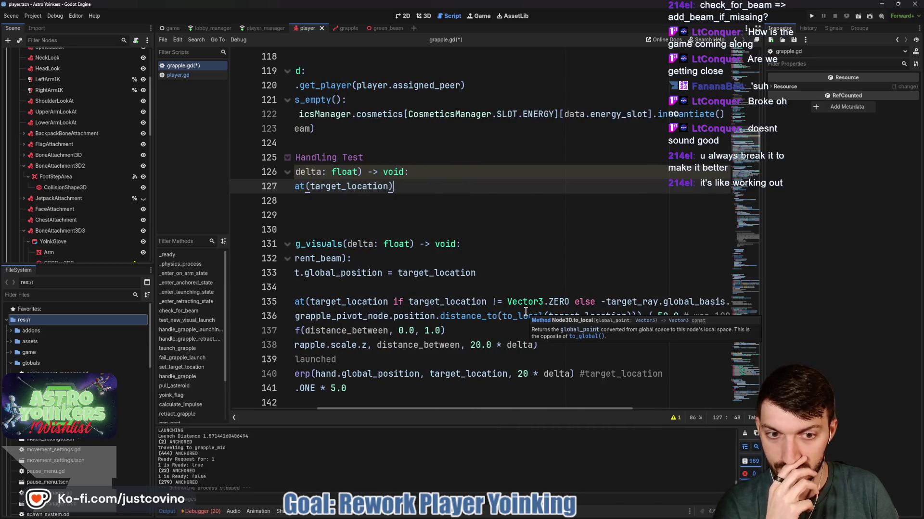
{"action": "scroll", "coordinate": [520, 311], "scroll_direction": "right", "scroll_amount": 2}
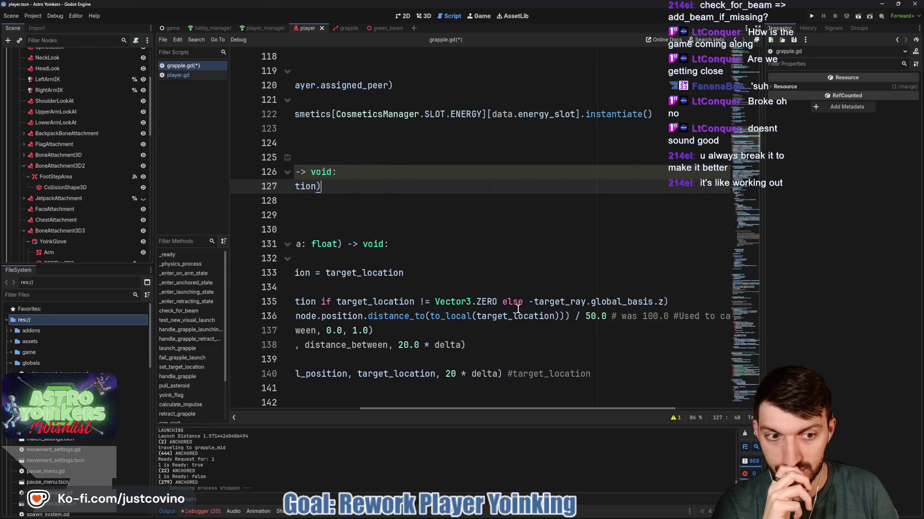
{"action": "mouse_move", "coordinate": [662, 302]}
{"action": "left_mouse_down"}
{"action": "mouse_move", "coordinate": [316, 301]}
{"action": "mouse_move", "coordinate": [454, 302]}
{"action": "left_mouse_up"}
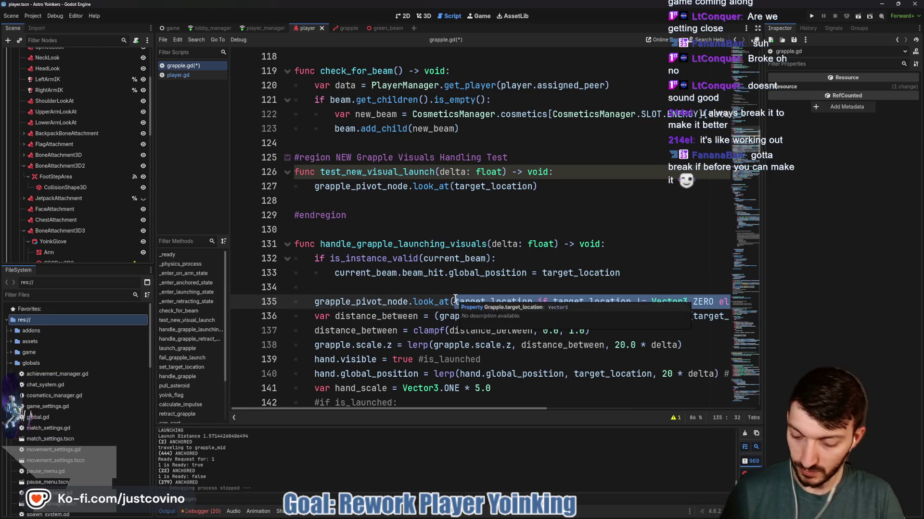
{"action": "left_click_drag", "start_coordinate": [532, 186], "coordinate": [452, 186]}
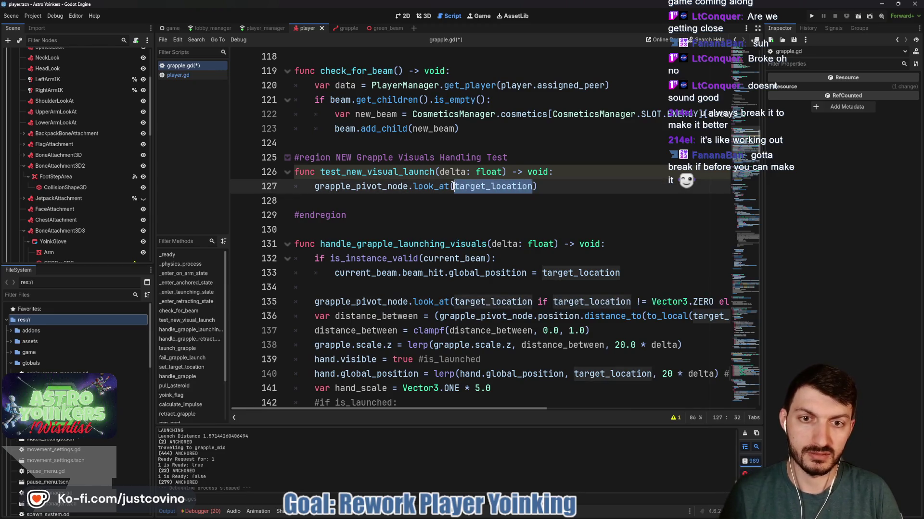
{"action": "type", "text": "target_location if target_location != Vector3.ZERO else -target_ray.global_basis.z"}
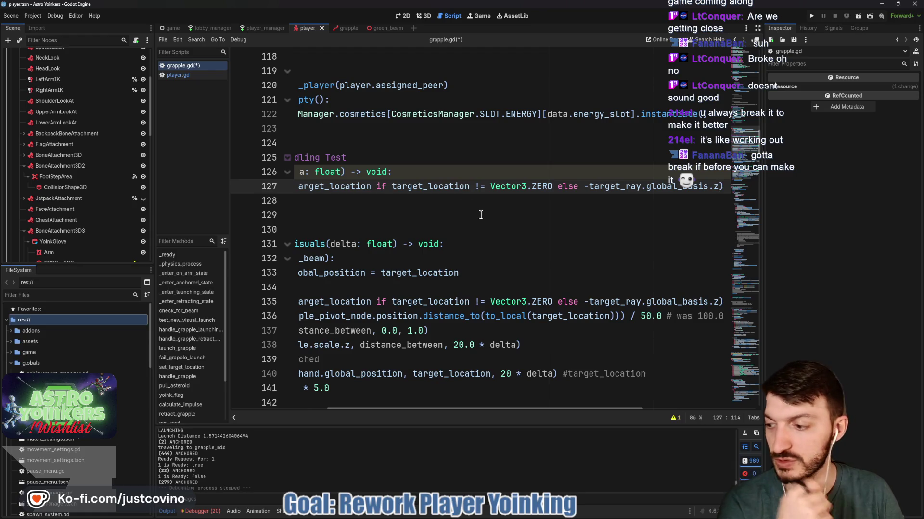
Add indented blank lines below the look_at line inside the function
{"action": "scroll", "coordinate": [449, 234], "scroll_direction": "left", "scroll_amount": 5}
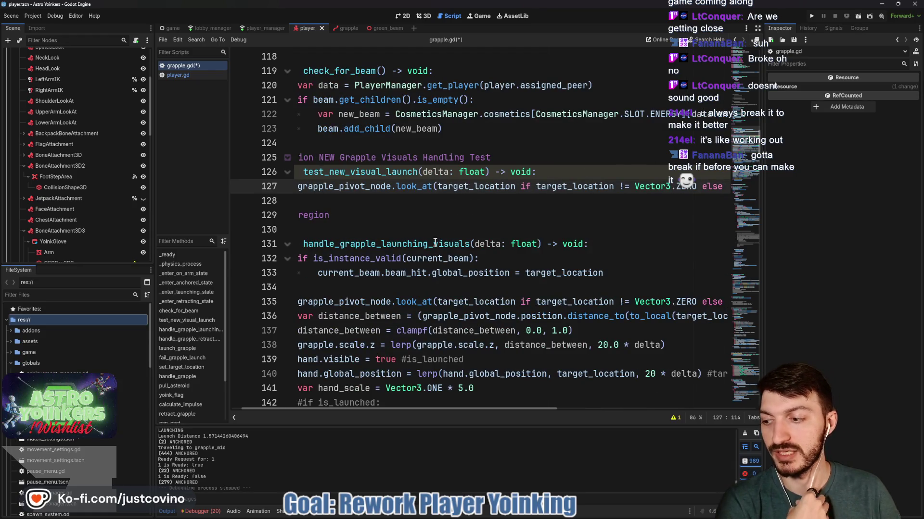
{"action": "scroll", "coordinate": [434, 242], "scroll_direction": "left", "scroll_amount": 1}
{"action": "left_click", "coordinate": [350, 200]}
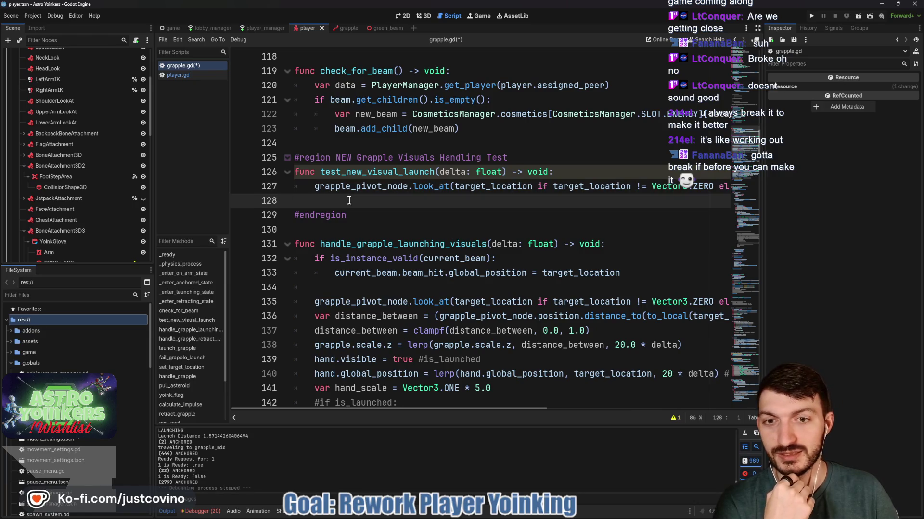
{"action": "key", "text": "Tab"}
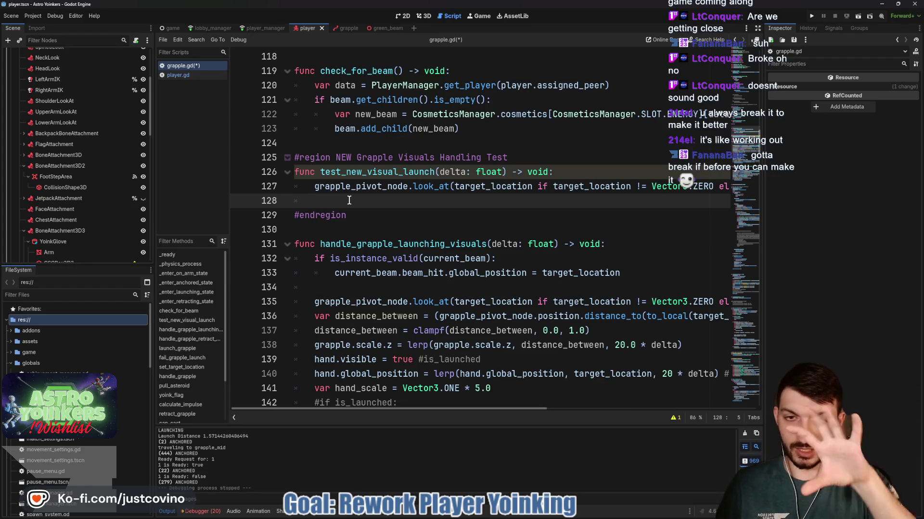
{"action": "key", "text": "Return"}
{"action": "key", "text": "Up"}
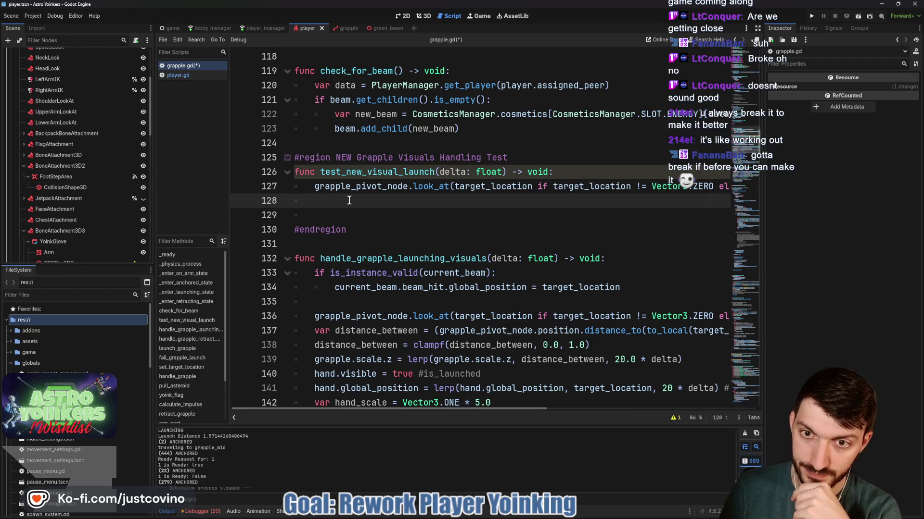
Add hand.global_position = lerp(hand.global_position, target_location, 1 * delta) as the second line
{"action": "type", "text": "hand."}
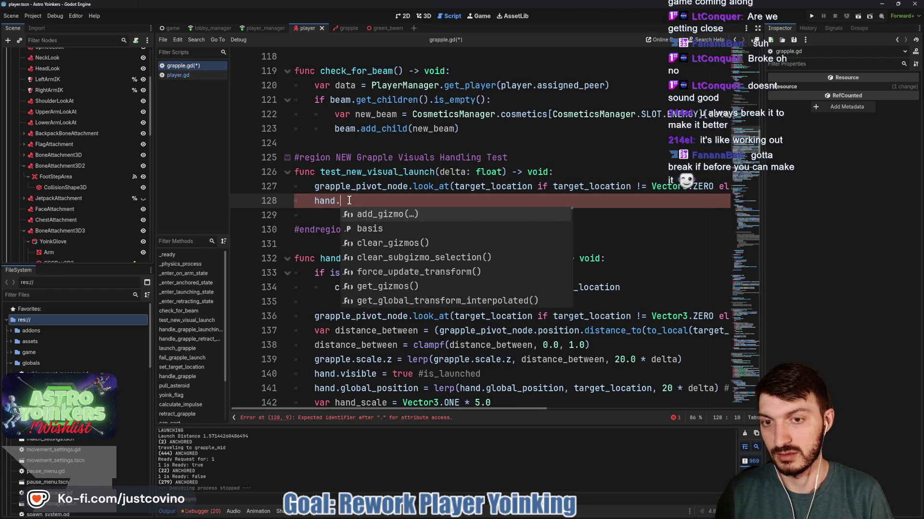
{"action": "type", "text": "global_po"}
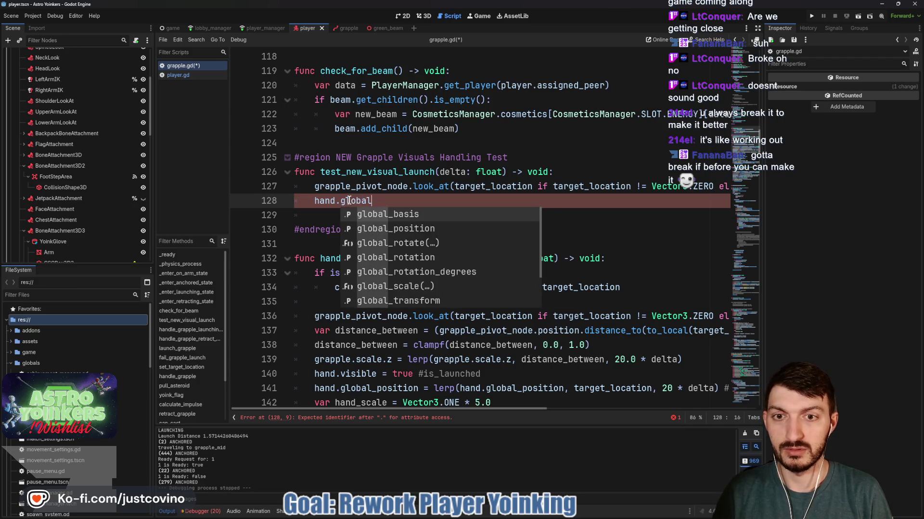
{"action": "type", "text": "sition"}
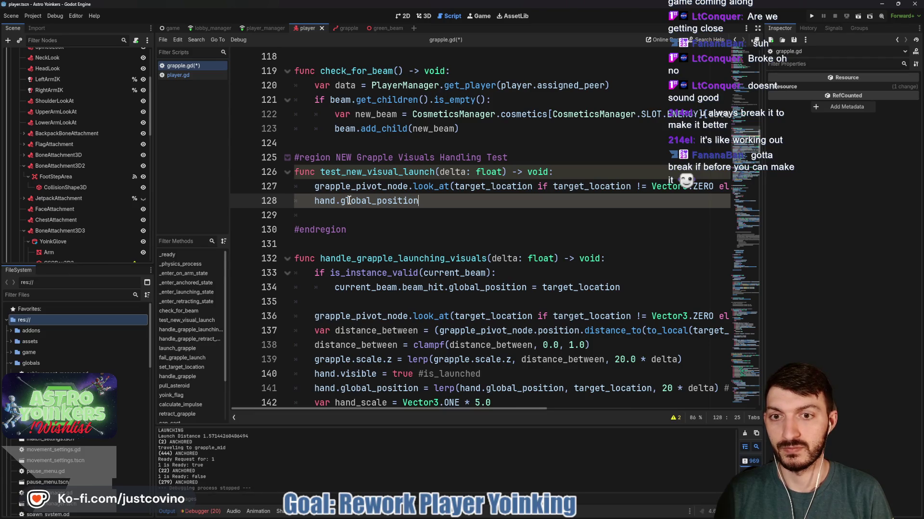
{"action": "type", "text": " = lerp"}
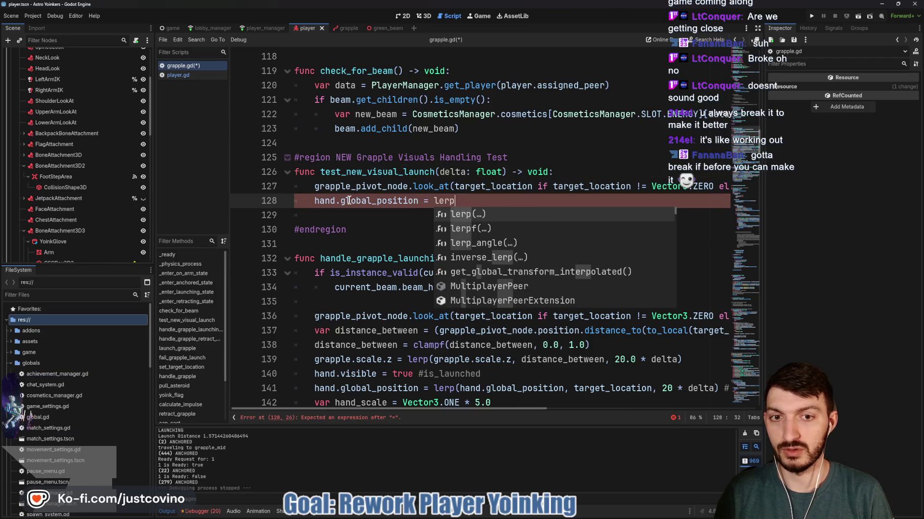
{"action": "type", "text": "("}
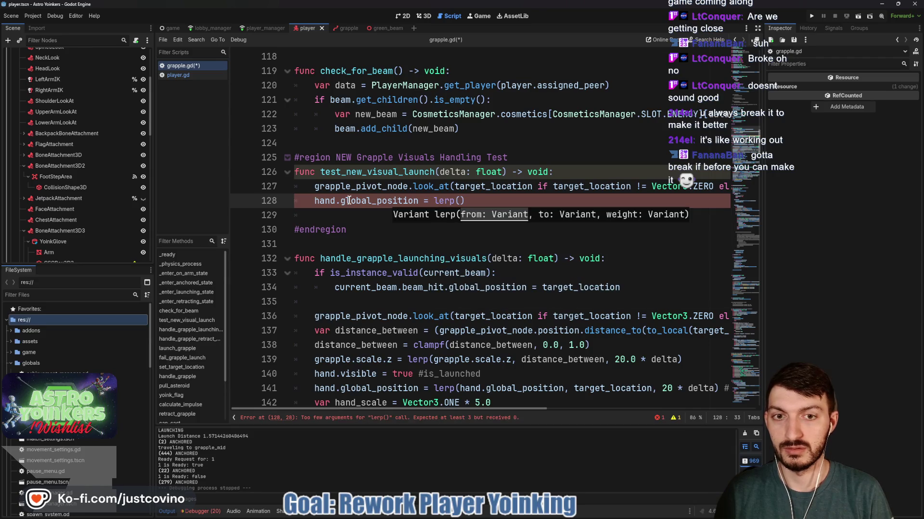
{"action": "type", "text": "hand.global"}
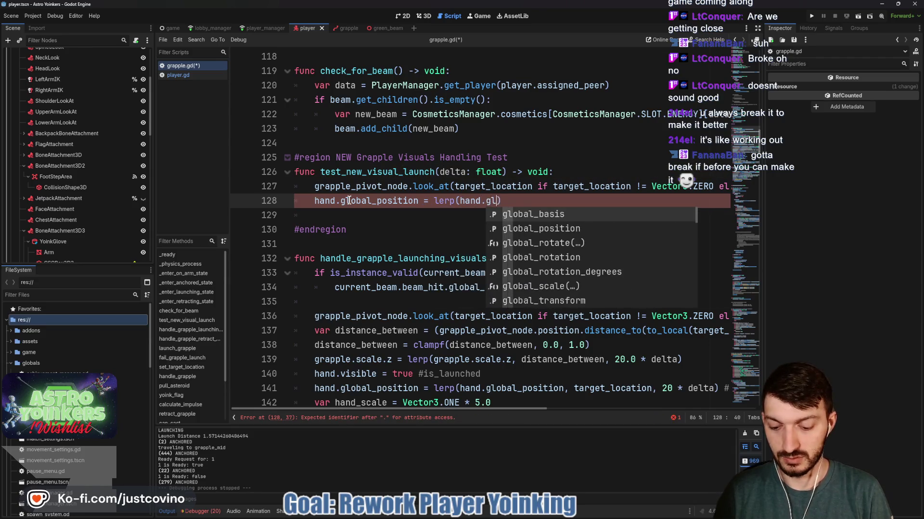
{"action": "type", "text": "_position, "}
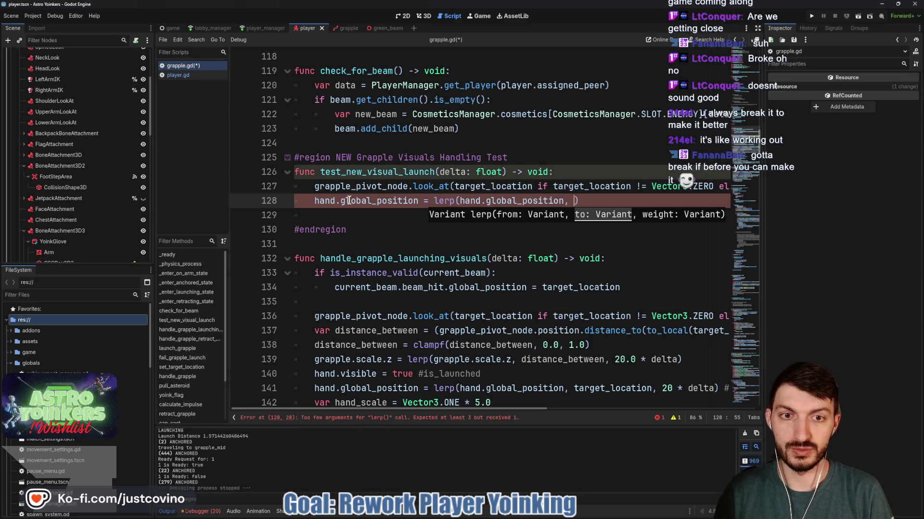
{"action": "type", "text": "targeting_pl"}
{"action": "key", "text": "BackSpace"}
{"action": "key", "text": "BackSpace"}
{"action": "key", "text": "BackSpace"}
{"action": "type", "text": "_"}
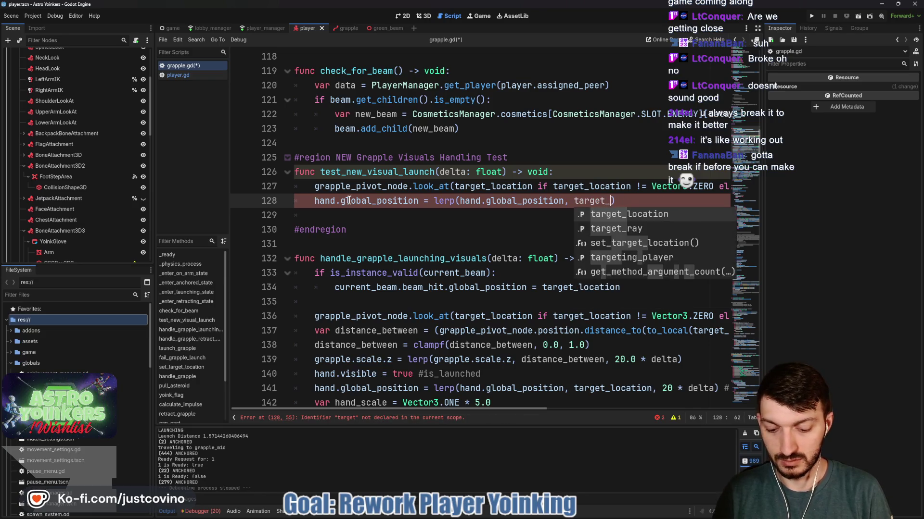
{"action": "type", "text": "location"}
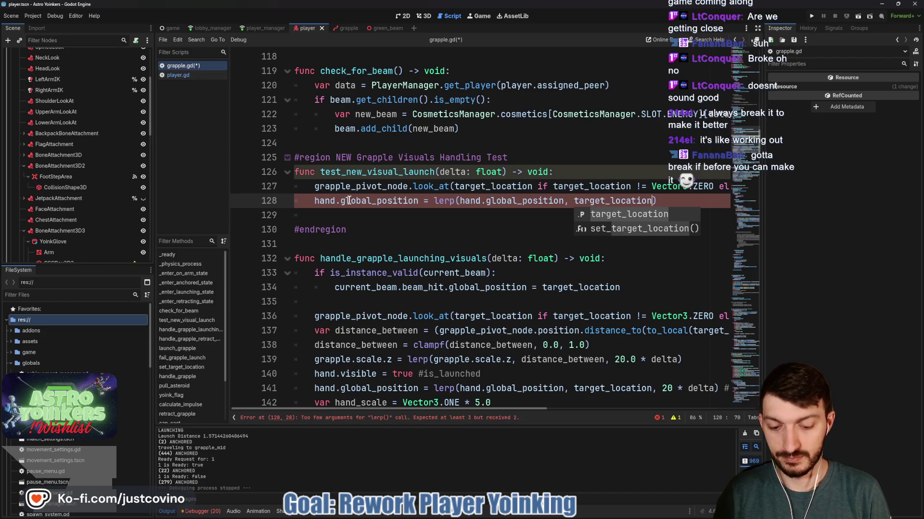
{"action": "type", "text": ", 20"}
{"action": "key", "text": "BackSpace"}
{"action": "key", "text": "BackSpace"}
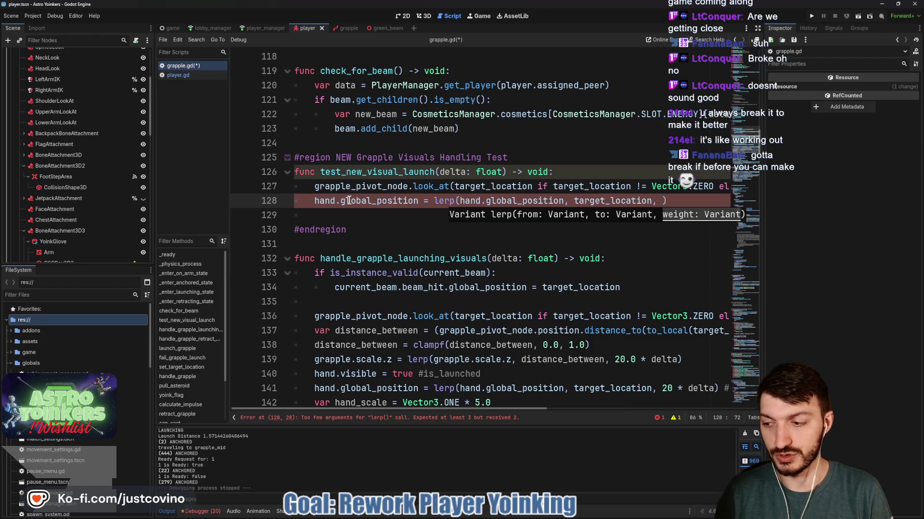
{"action": "type", "text": "delta"}
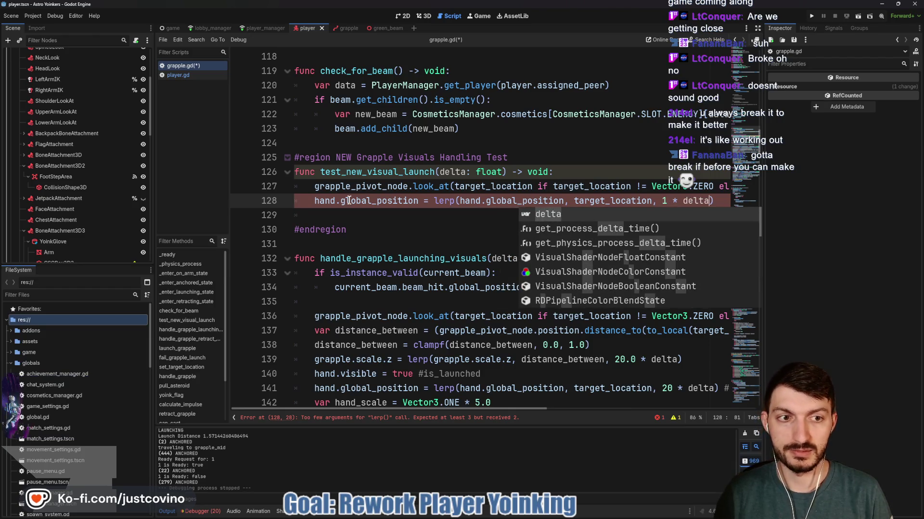
{"action": "mouse_move", "coordinate": [384, 206]}
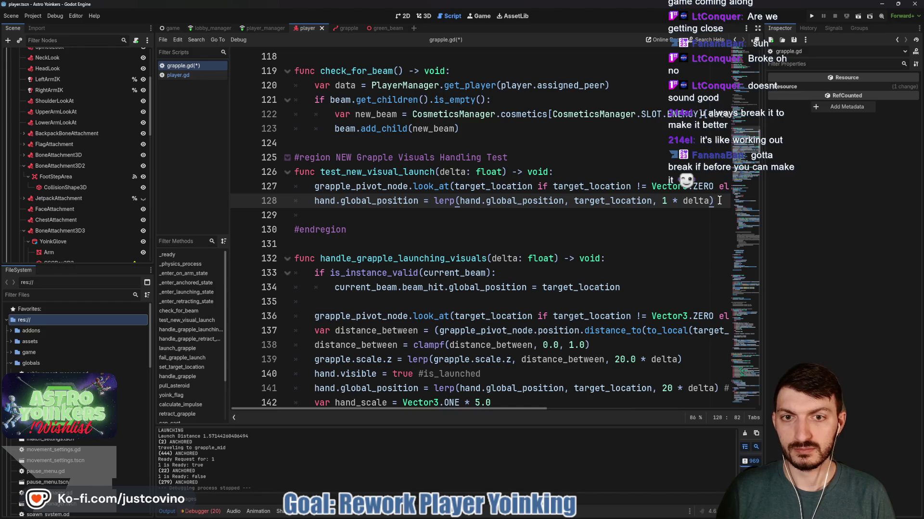
{"action": "key", "text": "Return"}
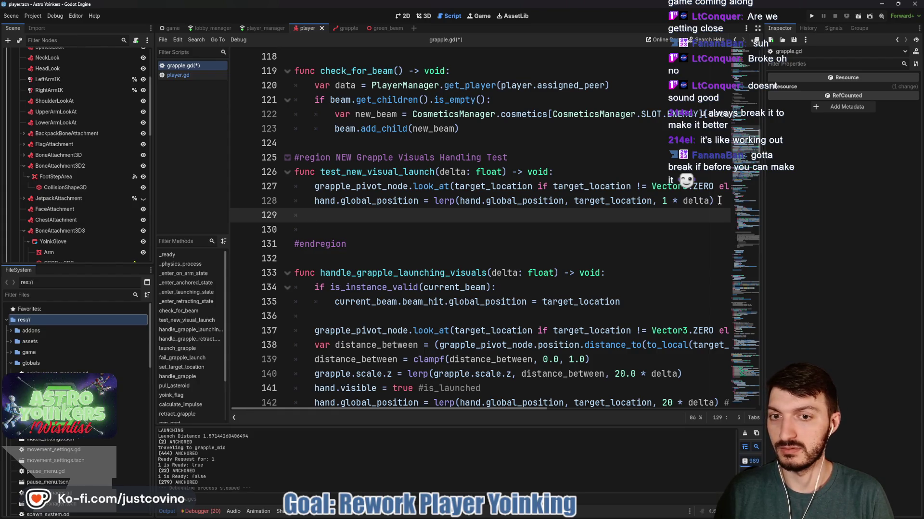
Declare var distance = hand.global_position.distance_to(target_location) in the function
{"action": "type", "text": "tance = hand.globa"}
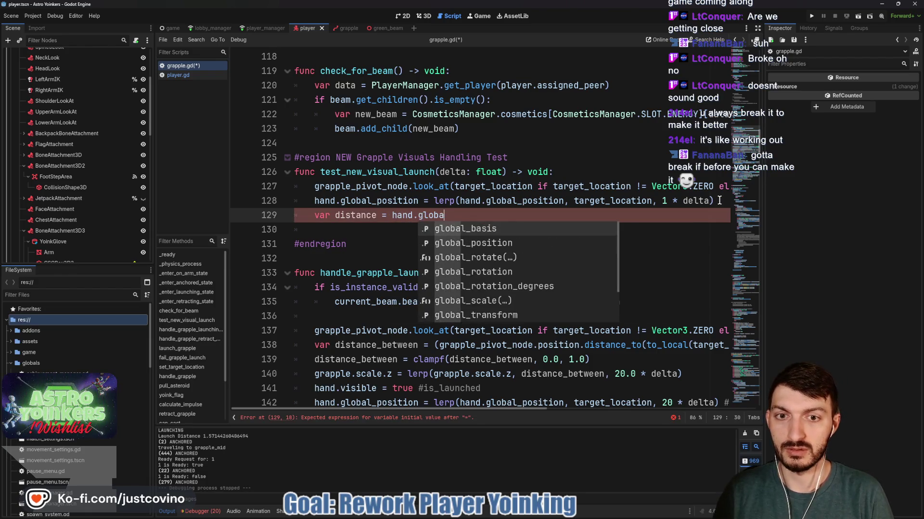
{"action": "type", "text": "l_position.dist"}
{"action": "key", "text": "Down"}
{"action": "key", "text": "Return"}
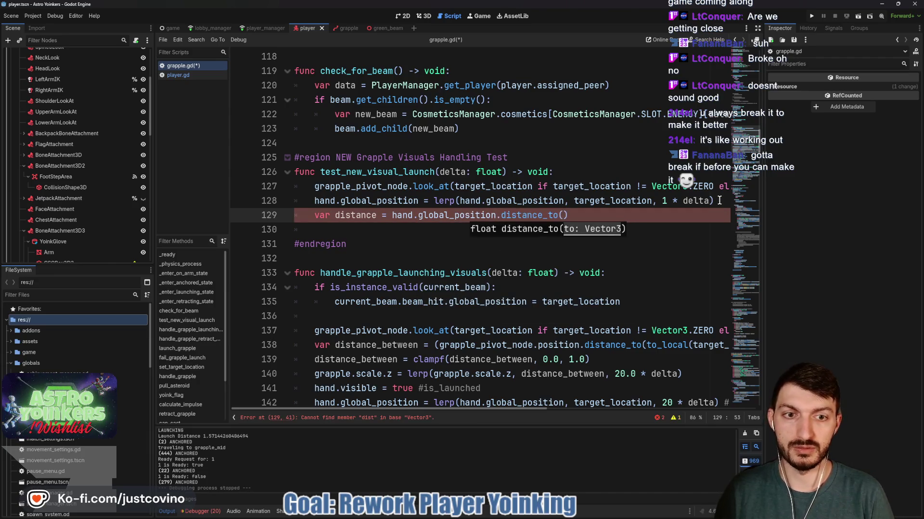
{"action": "type", "text": "target"}
{"action": "key", "text": "Down"}
{"action": "key", "text": "Return"}
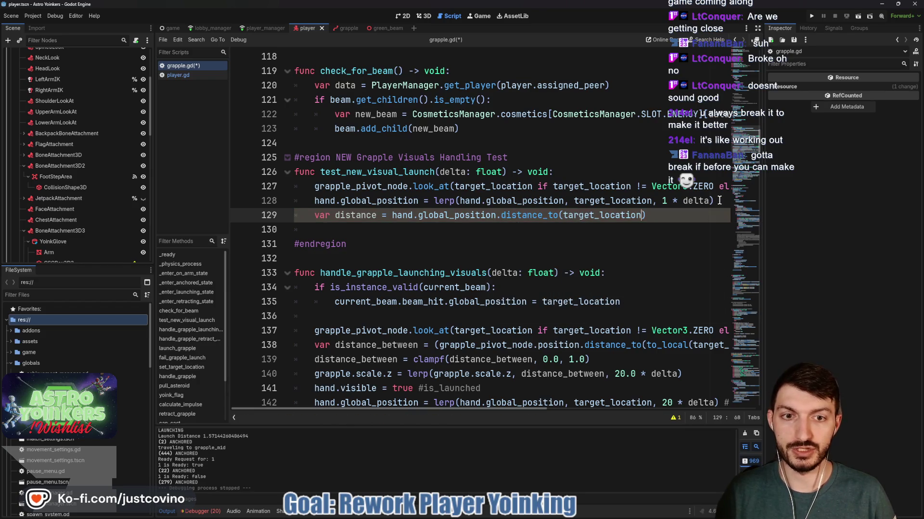
{"action": "key", "text": "Return"}
Call _enter_anchored_state() when distance <= 0.5, then save grapple.gd
{"action": "type", "text": "if distance"}
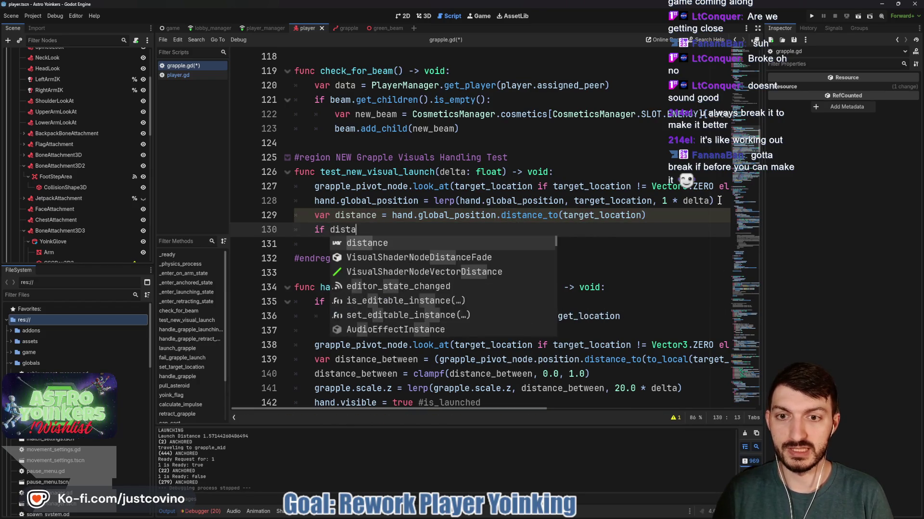
{"action": "type", "text": " <="}
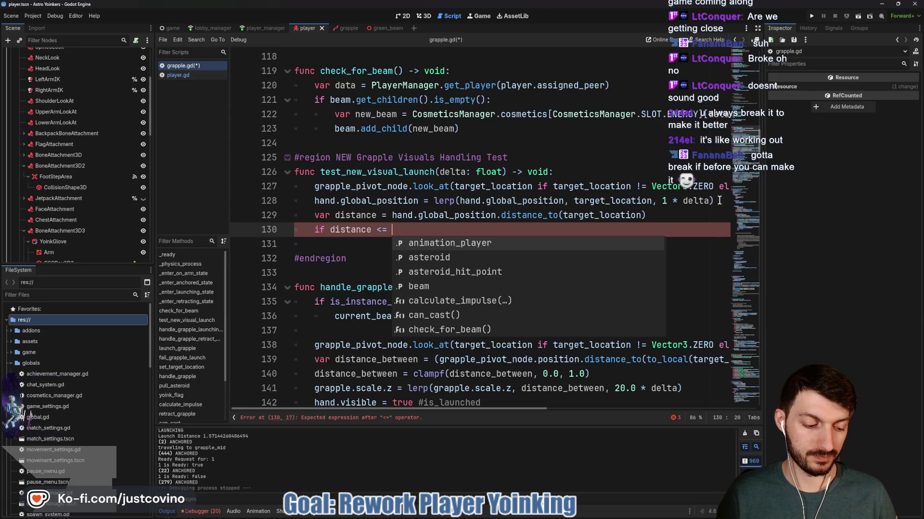
{"action": "type", "text": "0.5:"}
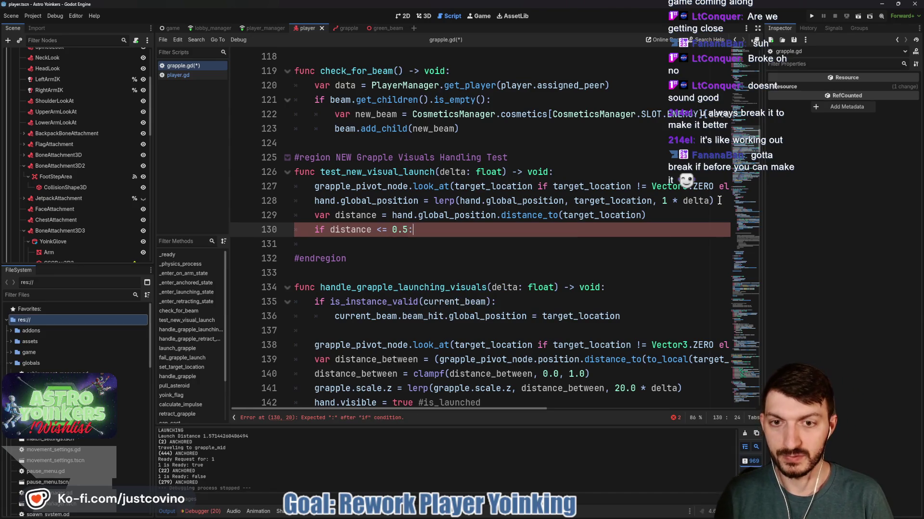
{"action": "key", "text": "Return"}
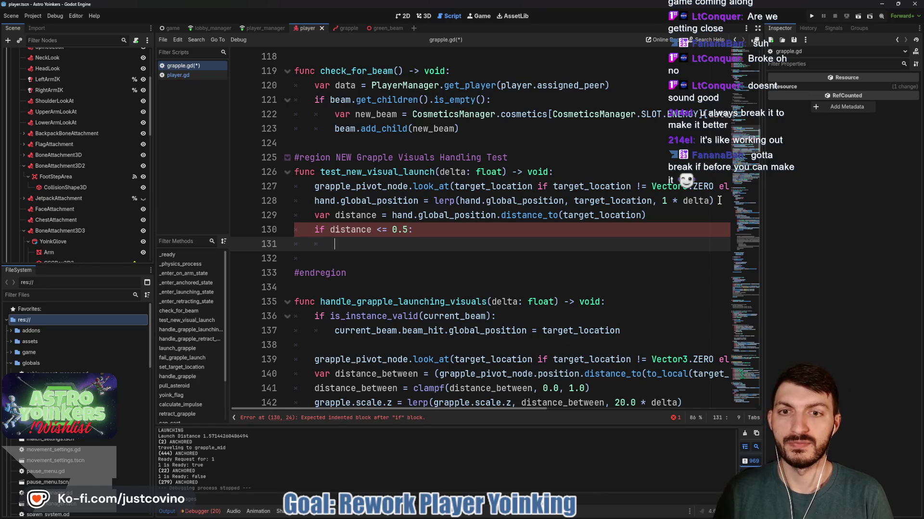
{"action": "type", "text": "_enter_"}
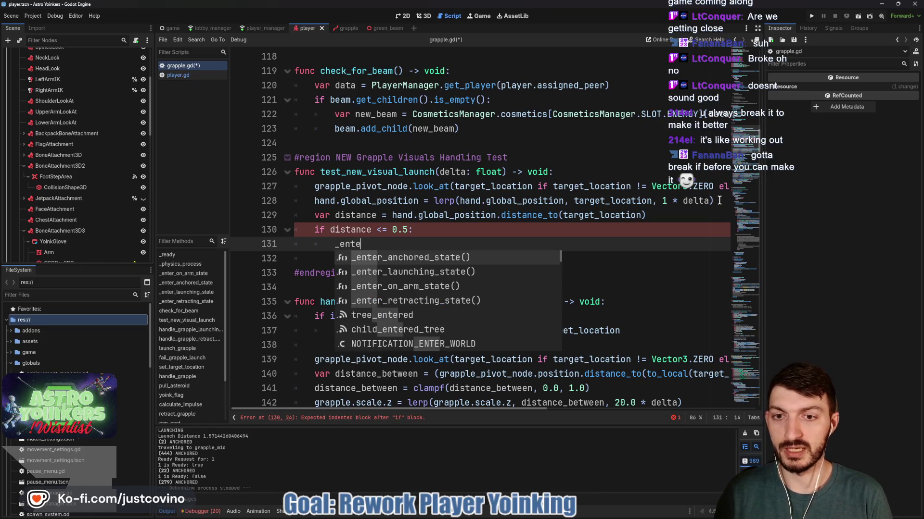
{"action": "key", "text": "Return"}
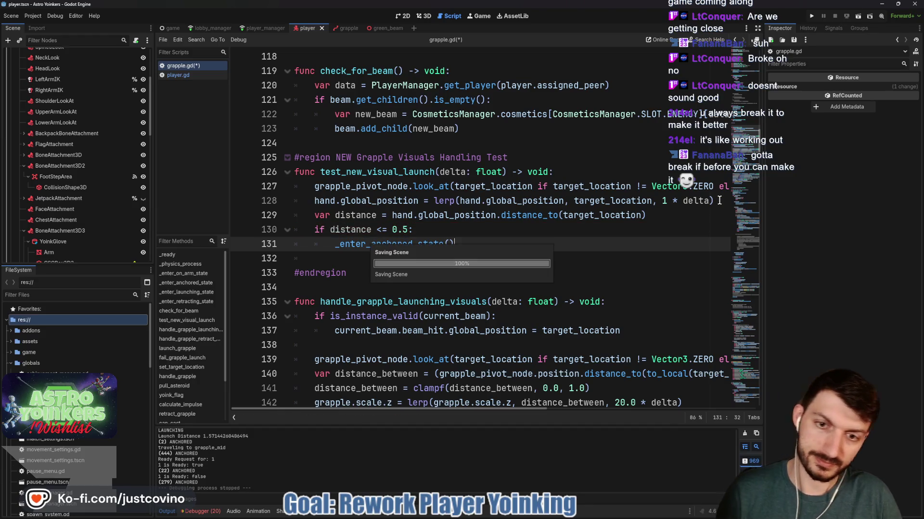
{"action": "key", "text": "ctrl+s"}
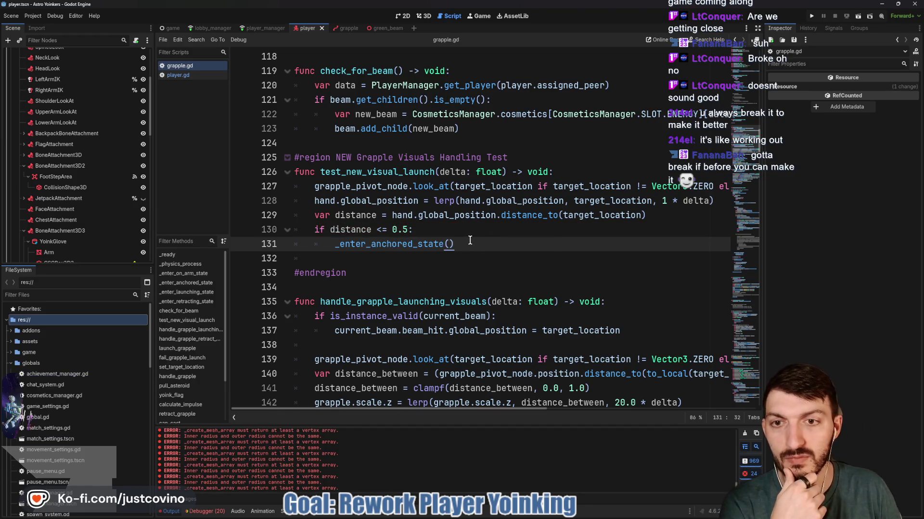
Comment out the is_visible_in_tree check and handle_grapple_launching_visuals call under State.LAUNCHING
{"action": "key", "text": "alt+Left"}
{"action": "scroll", "coordinate": [488, 262], "scroll_direction": "up", "scroll_amount": 10}
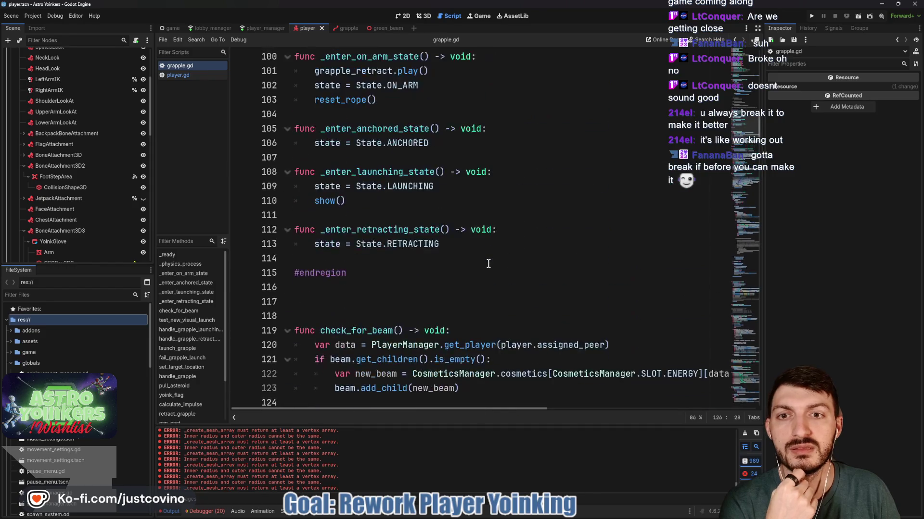
{"action": "scroll", "coordinate": [489, 263], "scroll_direction": "up", "scroll_amount": 7}
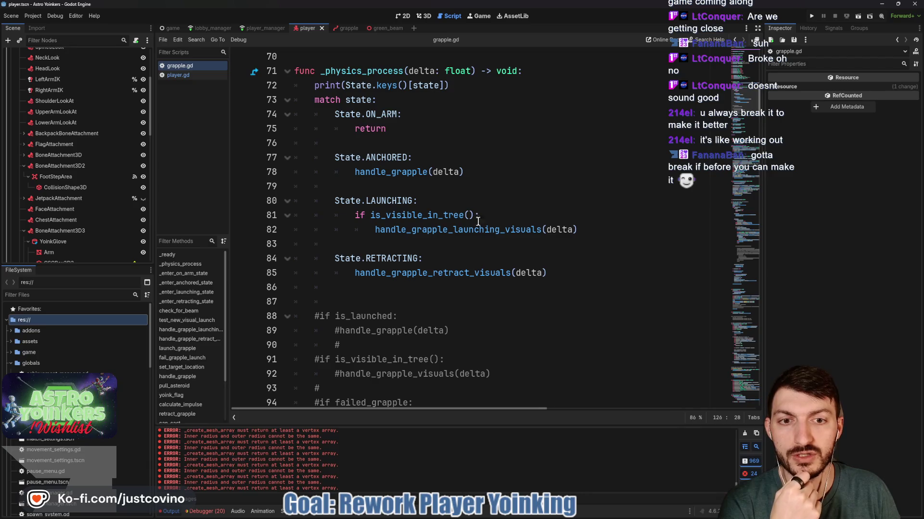
{"action": "left_click_drag", "start_coordinate": [637, 230], "coordinate": [257, 217]}
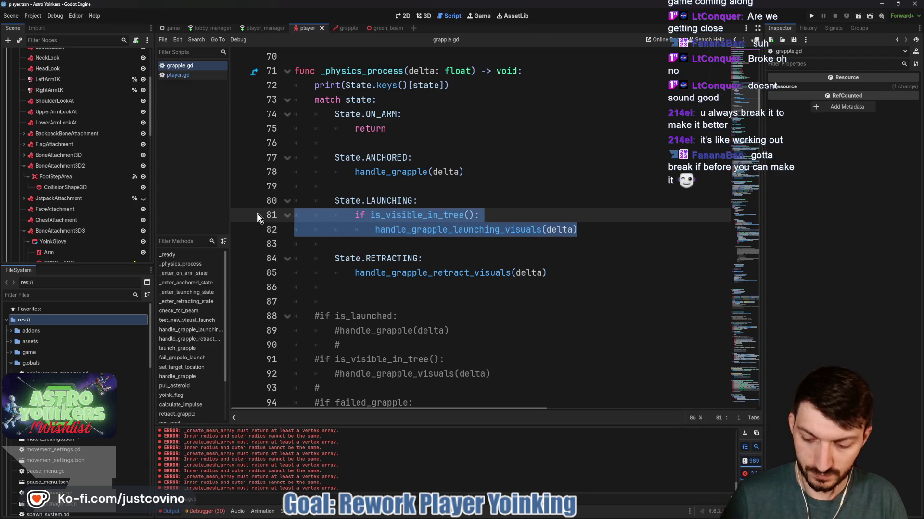
{"action": "key", "text": "ctrl+k"}
{"action": "left_click", "coordinate": [467, 201]}
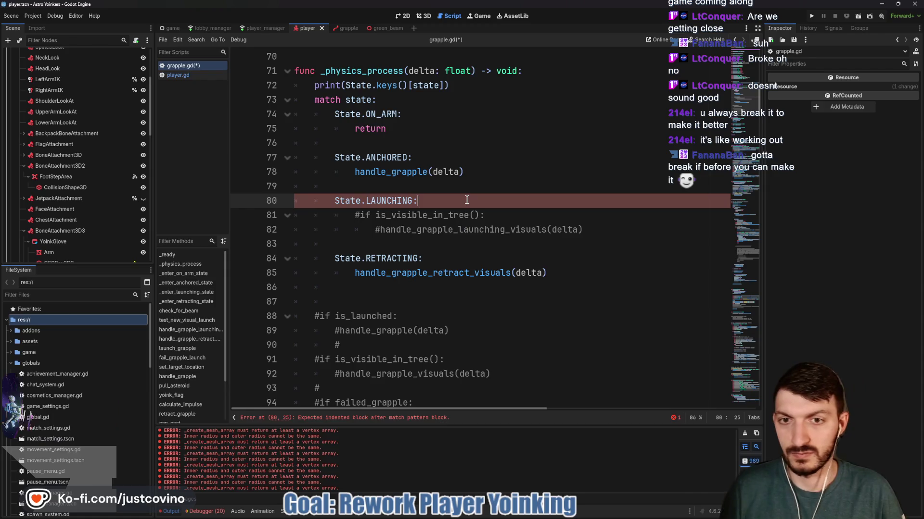
Call test_new_visual_launch(delta) under State.LAUNCHING and save the script
{"action": "key", "text": "Return"}
{"action": "type", "text": "ew"}
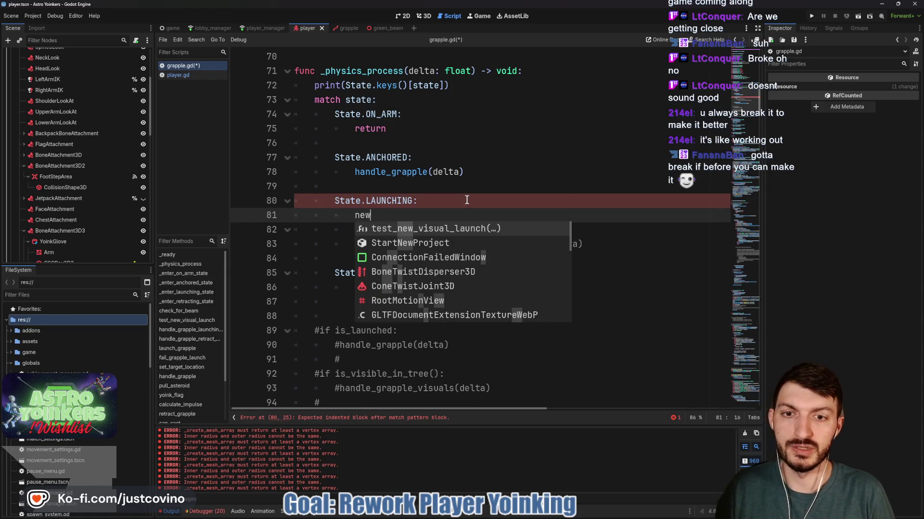
{"action": "key", "text": "Return"}
{"action": "type", "text": "delta"}
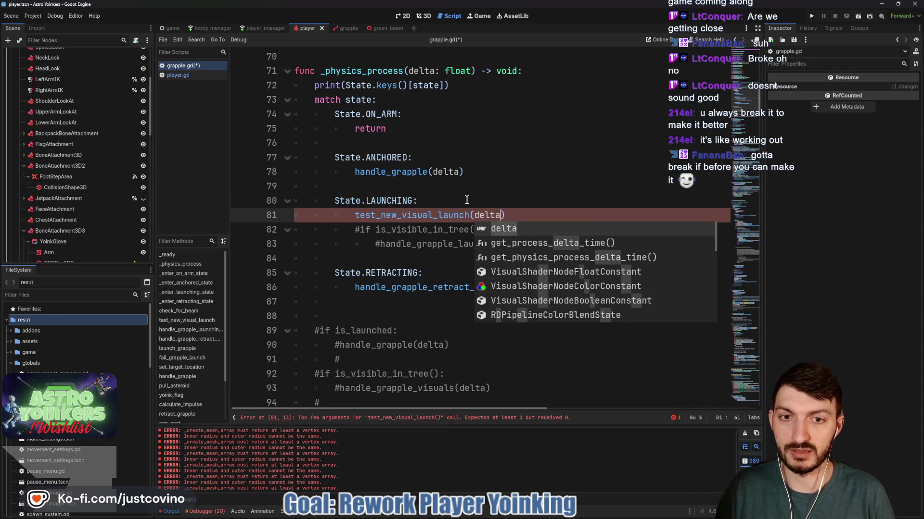
{"action": "type", "text": ")"}
{"action": "key", "text": "ctrl+s"}
Scroll down to the show() call in _enter_launching_state
{"action": "scroll", "coordinate": [518, 248], "scroll_direction": "down", "scroll_amount": 15}
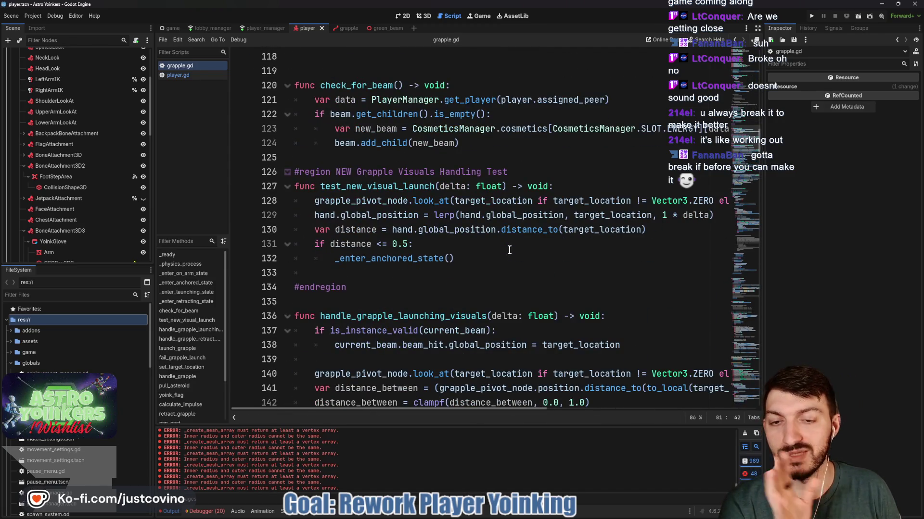
{"action": "scroll", "coordinate": [509, 251], "scroll_direction": "down", "scroll_amount": 2}
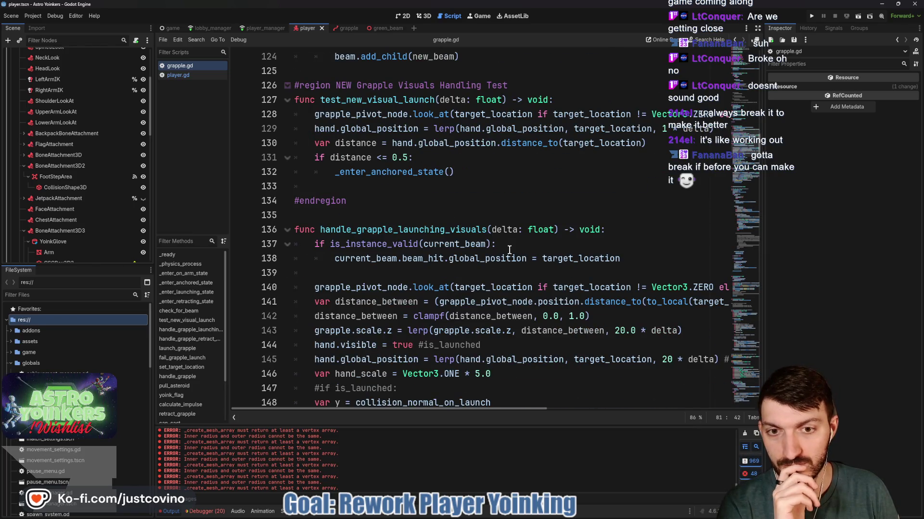
{"action": "scroll", "coordinate": [509, 250], "scroll_direction": "up", "scroll_amount": 4}
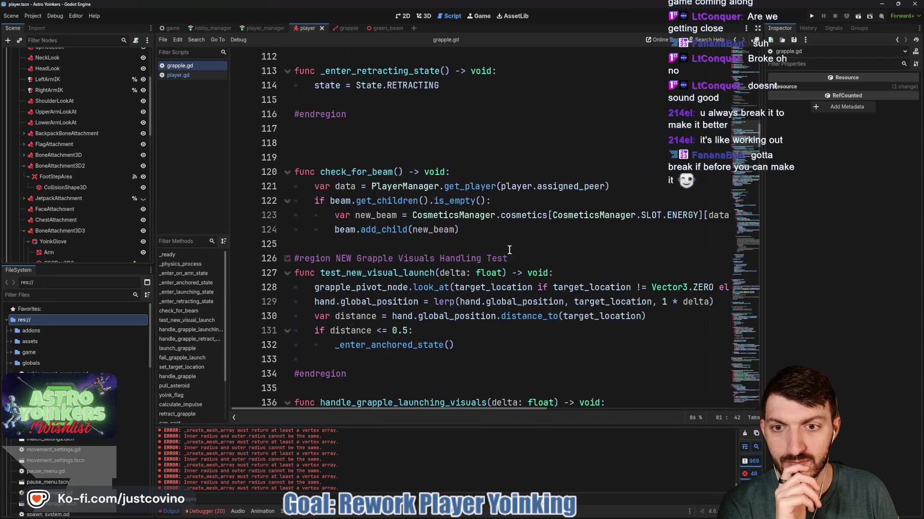
{"action": "scroll", "coordinate": [557, 173], "scroll_direction": "down", "scroll_amount": 2}
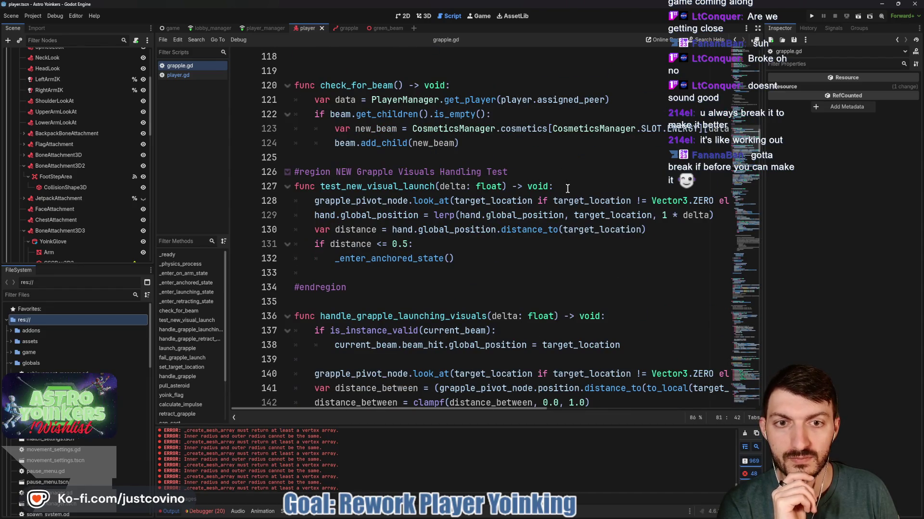
{"action": "scroll", "coordinate": [557, 214], "scroll_direction": "up", "scroll_amount": 8}
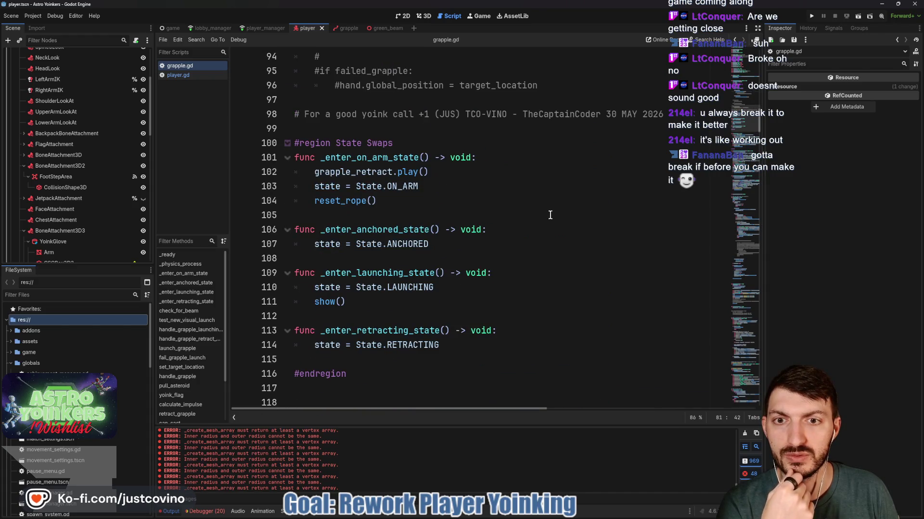
{"action": "scroll", "coordinate": [550, 215], "scroll_direction": "down", "scroll_amount": 3}
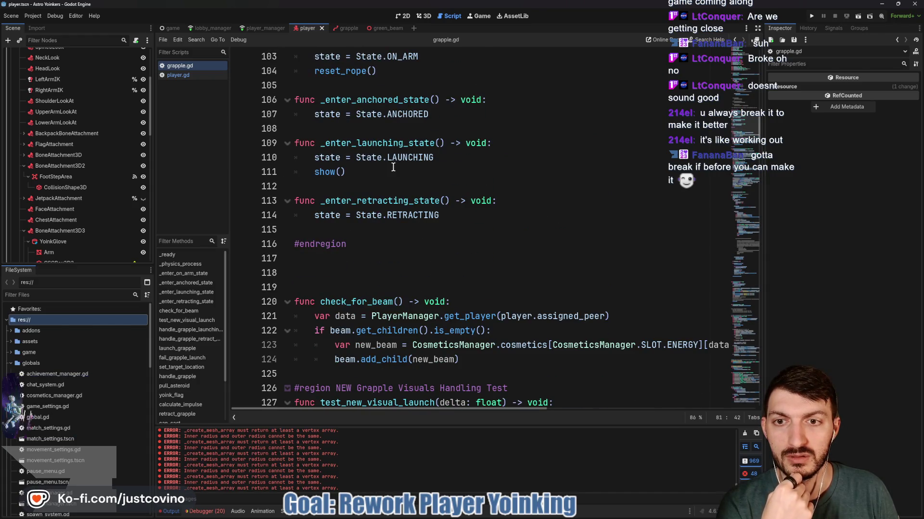
{"action": "left_click", "coordinate": [352, 171]}
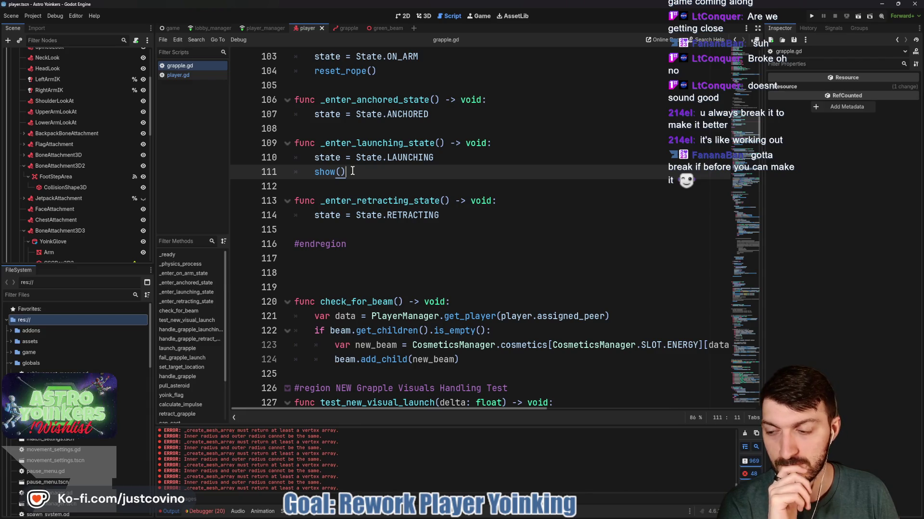
Add hand.show() on a new line after show() in _enter_launching_state
{"action": "key", "text": "Return"}
{"action": "key", "text": "BackSpace"}
{"action": "type", "text": "hand.show"}
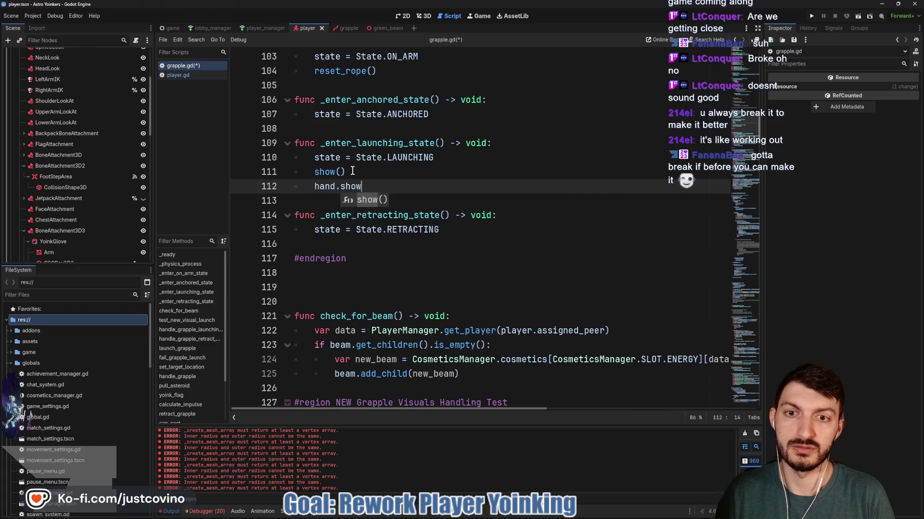
{"action": "key", "text": "Return"}
{"action": "key", "text": "Up"}
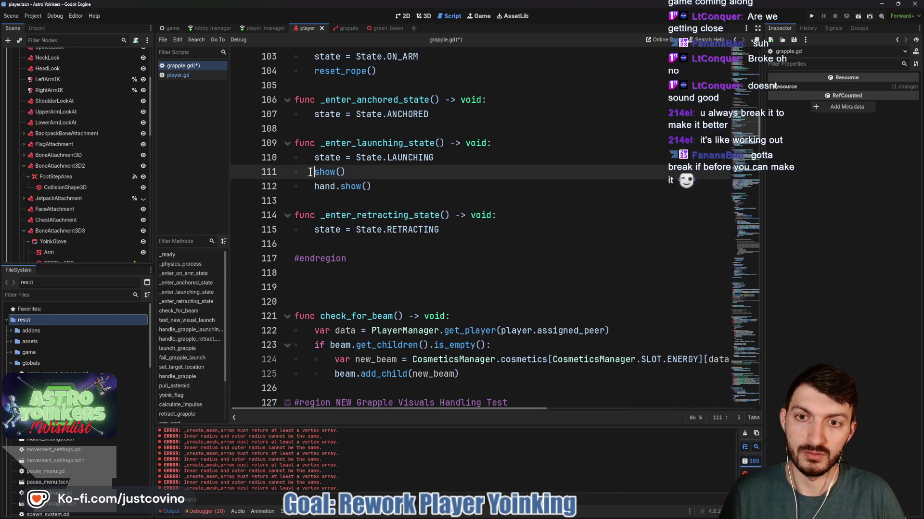
Keep the grapple's own show() uncommented, save grapple.gd, and start a test run
{"action": "key", "text": "ctrl+s"}
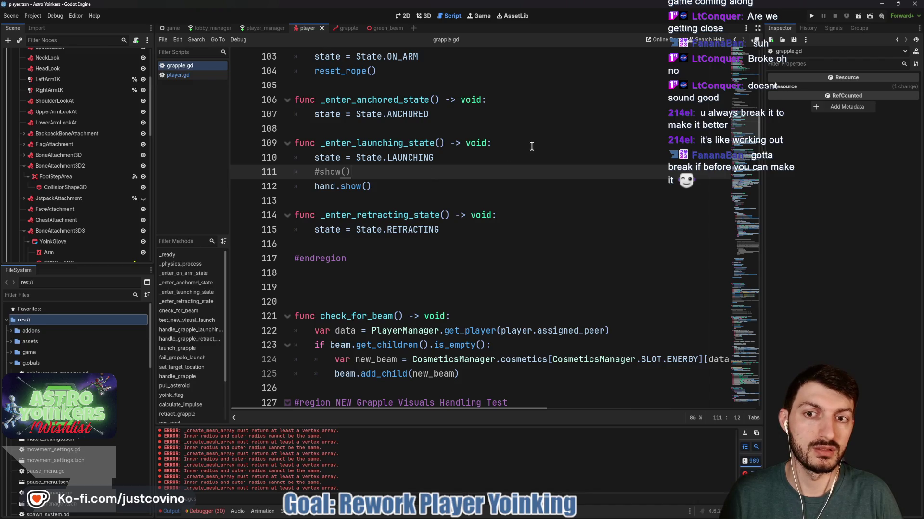
{"action": "left_click", "coordinate": [319, 172]}
{"action": "key", "text": "BackSpace"}
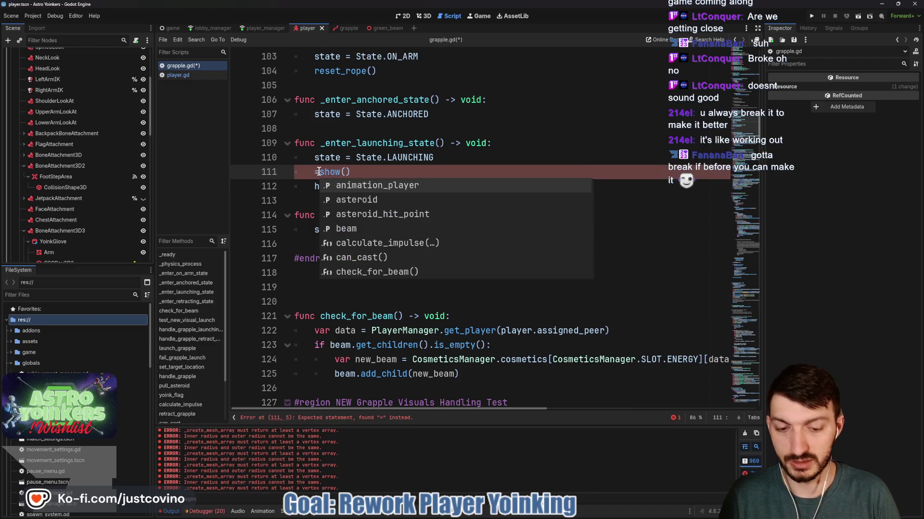
{"action": "left_click", "coordinate": [432, 192]}
{"action": "key", "text": "ctrl+s"}
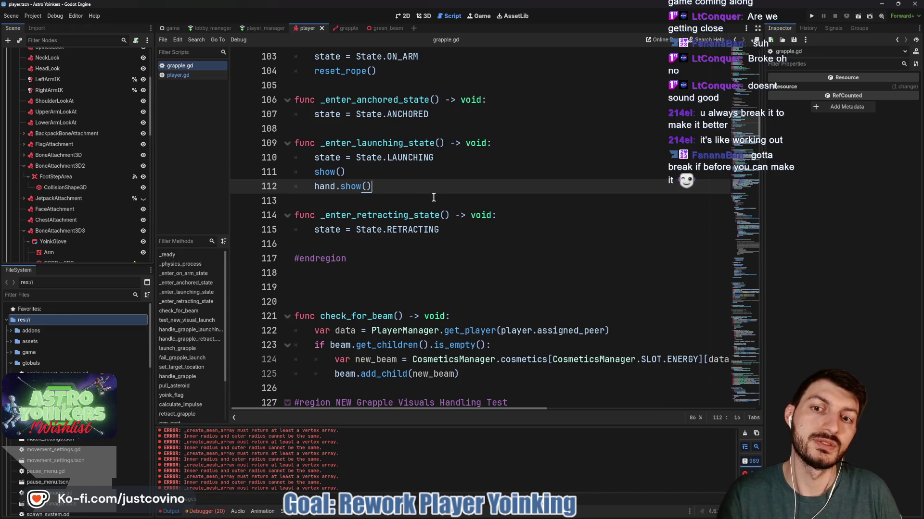
{"action": "scroll", "coordinate": [470, 272], "scroll_direction": "down", "scroll_amount": 5}
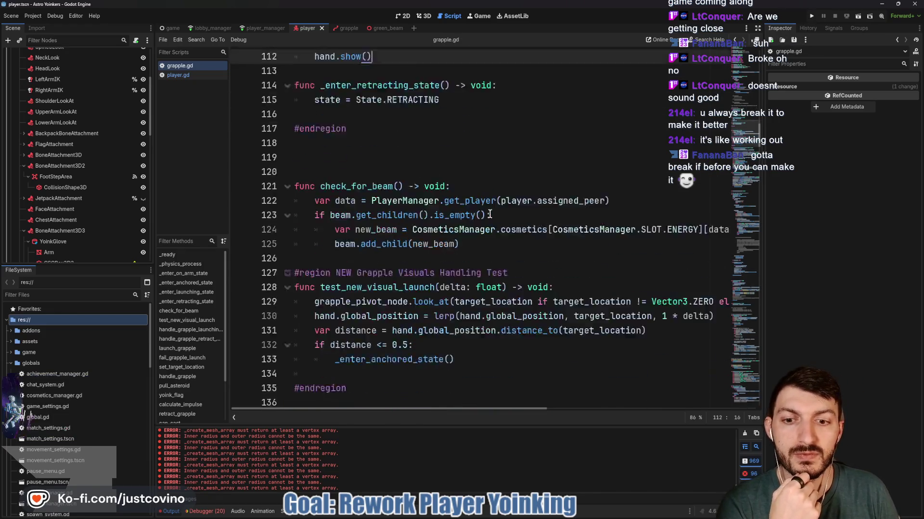
{"action": "left_click", "coordinate": [811, 15]}
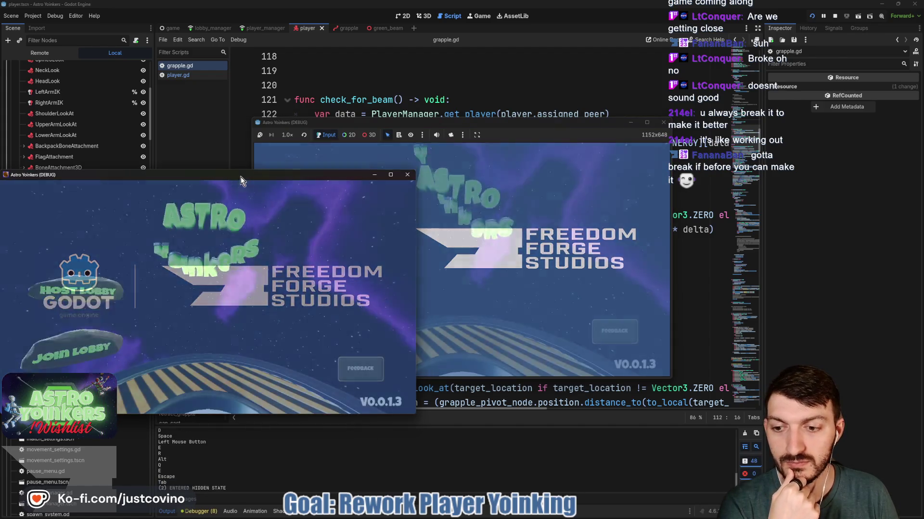
Close the duplicate window, enter the game, walk forward, fire the grapple, then stop with F8
{"action": "left_click", "coordinate": [410, 175]}
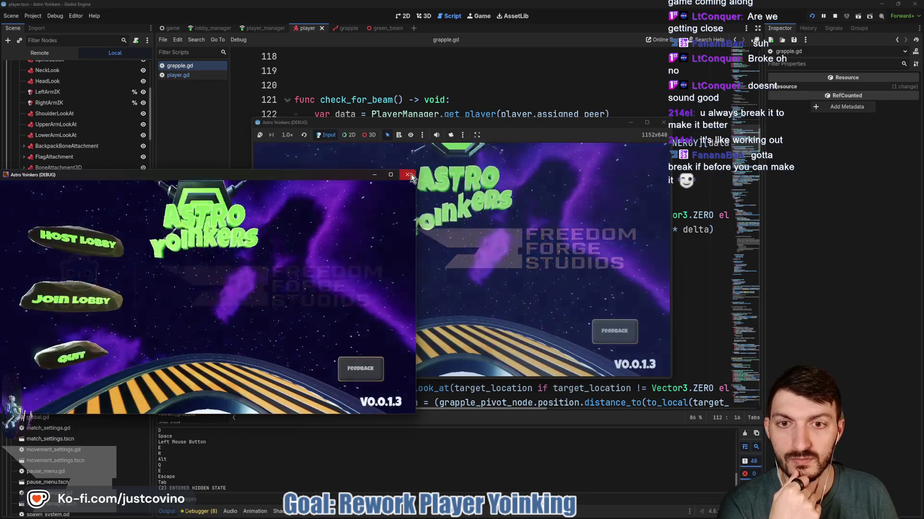
{"action": "left_click", "coordinate": [451, 228]}
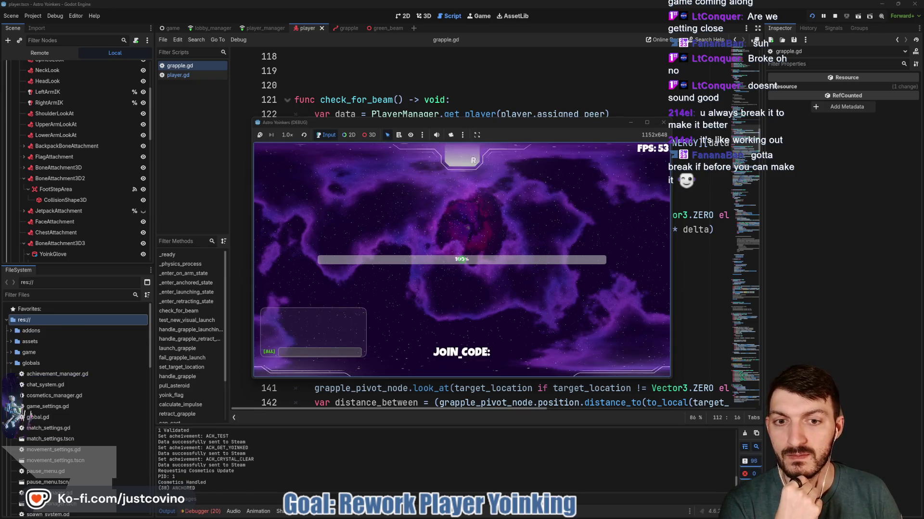
{"action": "key", "text": "w"}
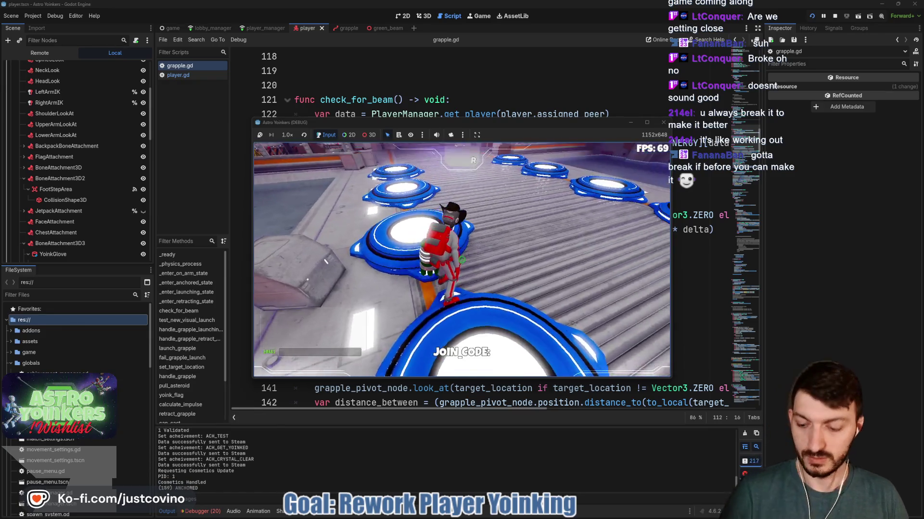
{"action": "key", "text": "e"}
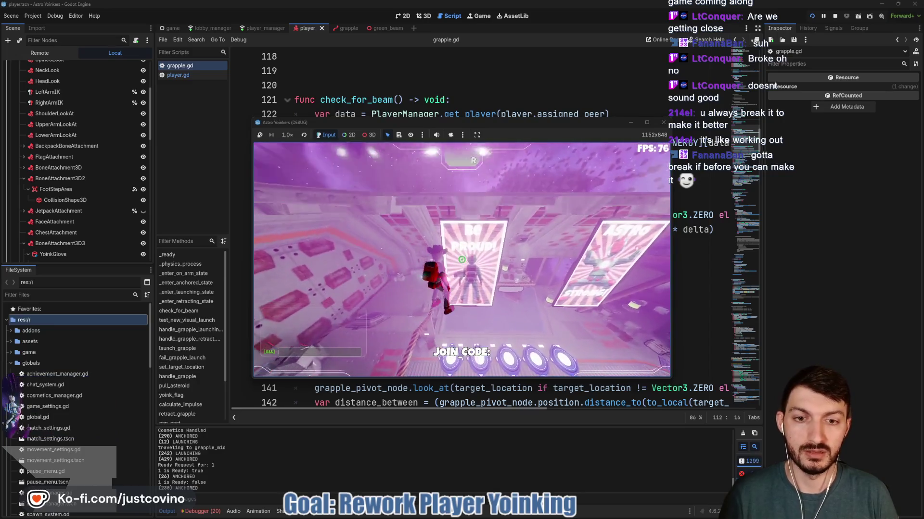
{"action": "key", "text": "F8"}
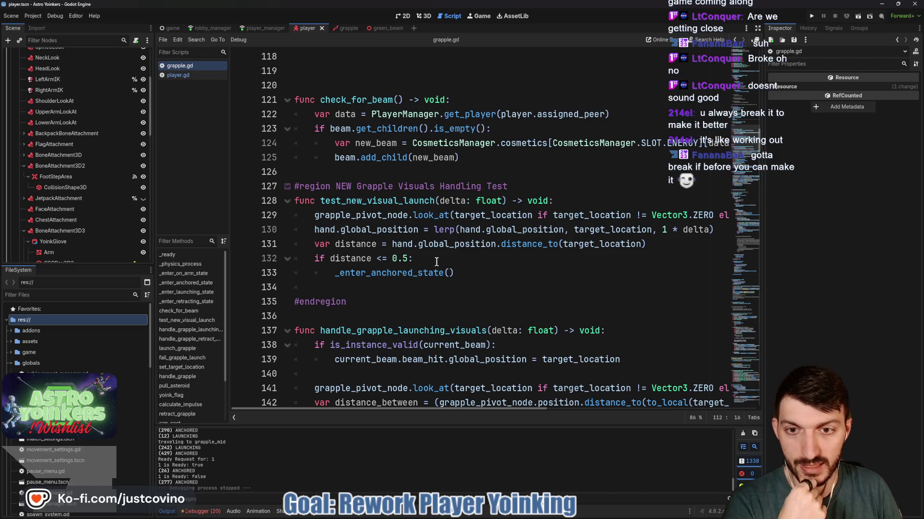
{"action": "scroll", "coordinate": [452, 260], "scroll_direction": "down", "scroll_amount": 4}
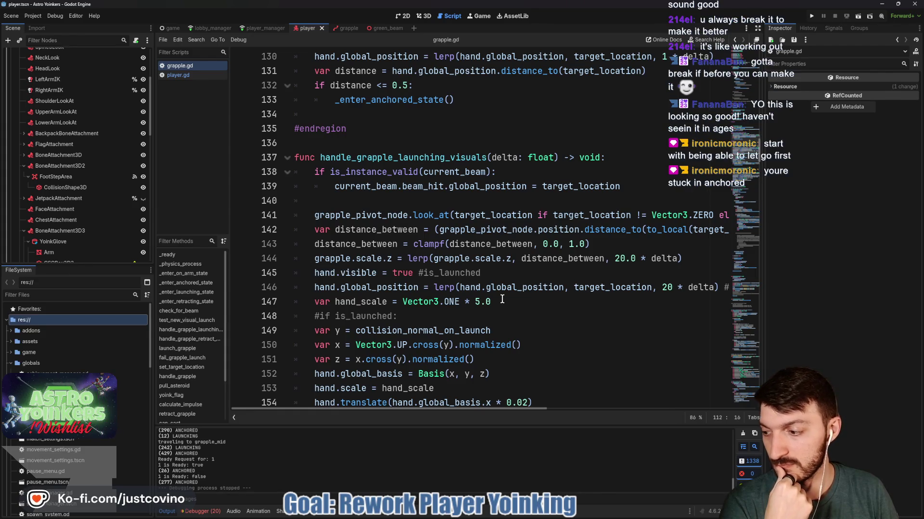
{"action": "scroll", "coordinate": [499, 297], "scroll_direction": "up", "scroll_amount": 4}
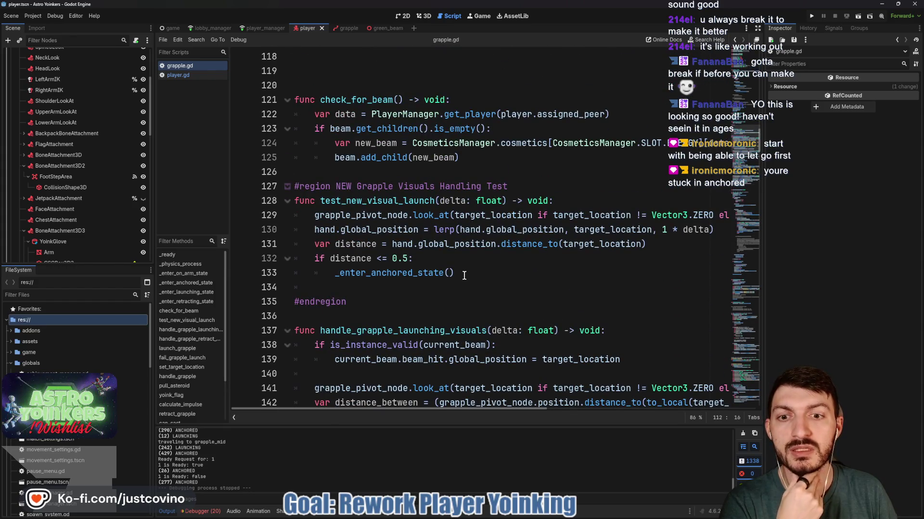
{"action": "double_click", "coordinate": [420, 271]}
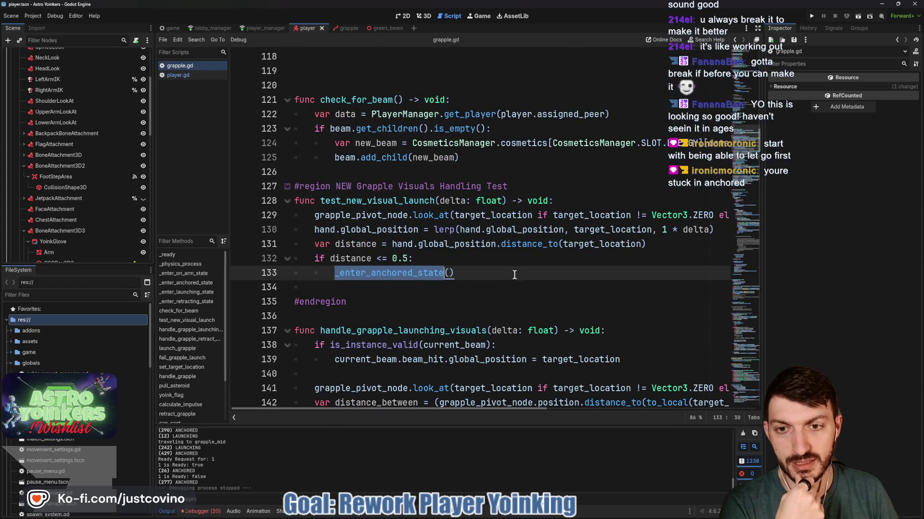
{"action": "scroll", "coordinate": [482, 278], "scroll_direction": "down", "scroll_amount": 2}
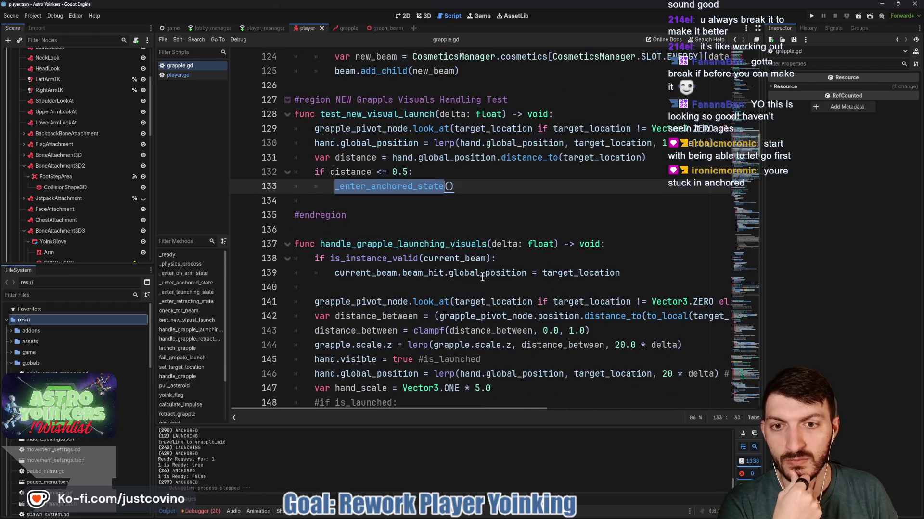
{"action": "left_click", "coordinate": [365, 203]}
{"action": "scroll", "coordinate": [455, 229], "scroll_direction": "up", "scroll_amount": 1}
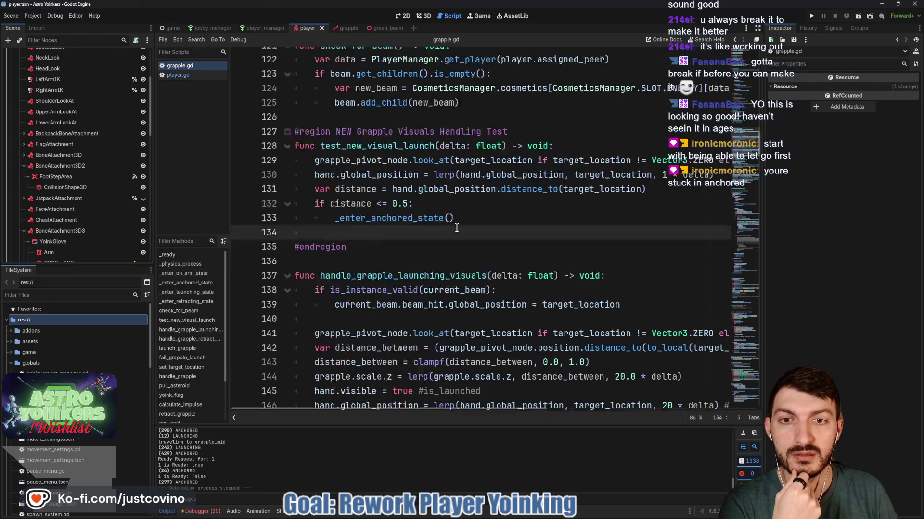
{"action": "scroll", "coordinate": [426, 229], "scroll_direction": "down", "scroll_amount": 17}
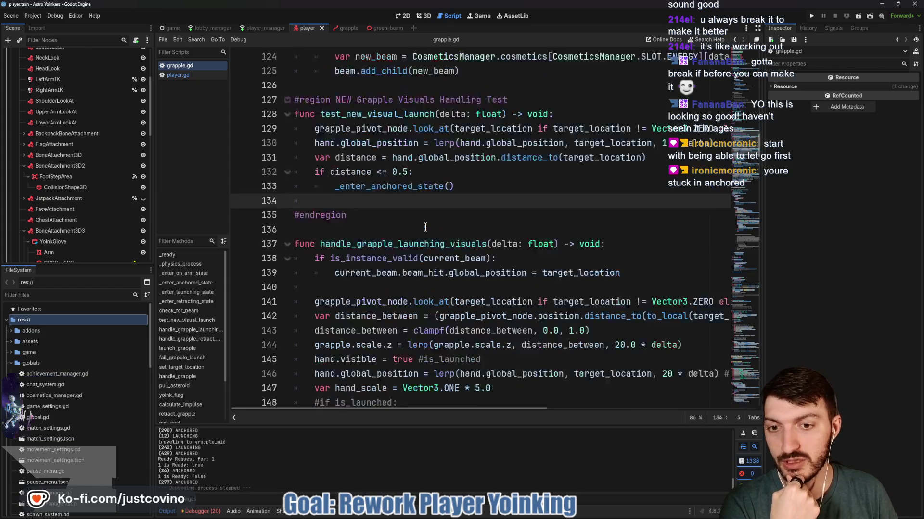
{"action": "scroll", "coordinate": [425, 227], "scroll_direction": "down", "scroll_amount": 17}
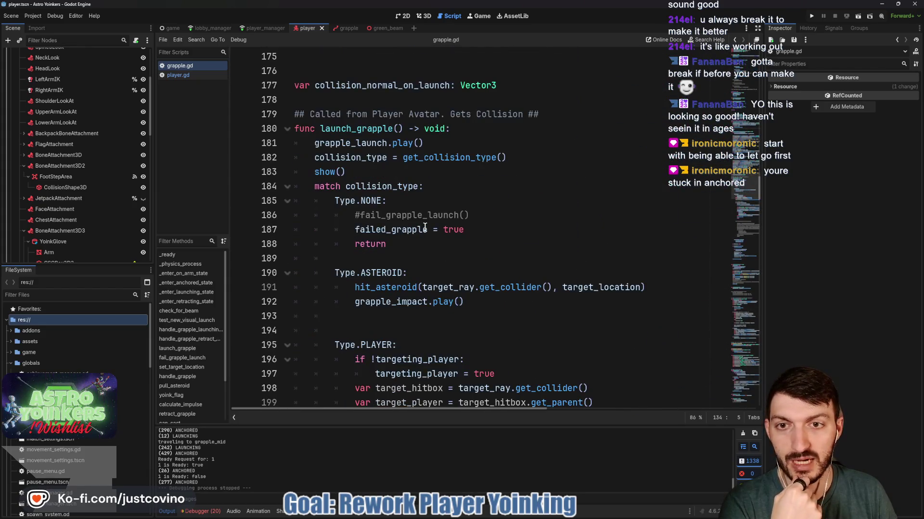
{"action": "scroll", "coordinate": [424, 228], "scroll_direction": "down", "scroll_amount": 10}
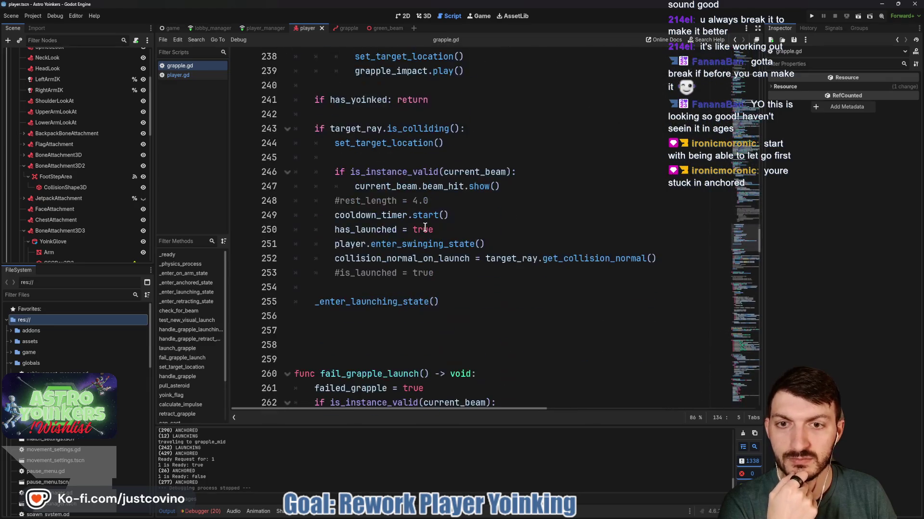
{"action": "scroll", "coordinate": [357, 160], "scroll_direction": "down", "scroll_amount": 4}
{"action": "scroll", "coordinate": [357, 161], "scroll_direction": "down", "scroll_amount": 6}
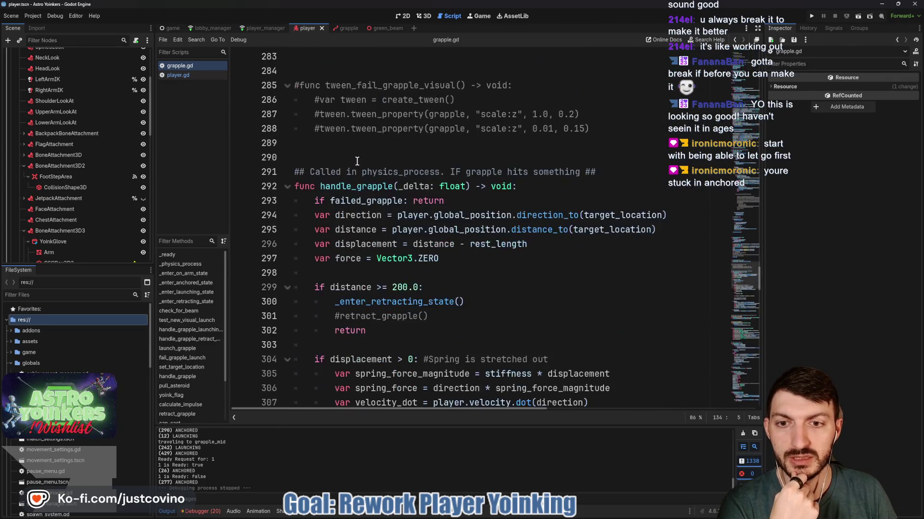
{"action": "scroll", "coordinate": [349, 191], "scroll_direction": "down", "scroll_amount": 19}
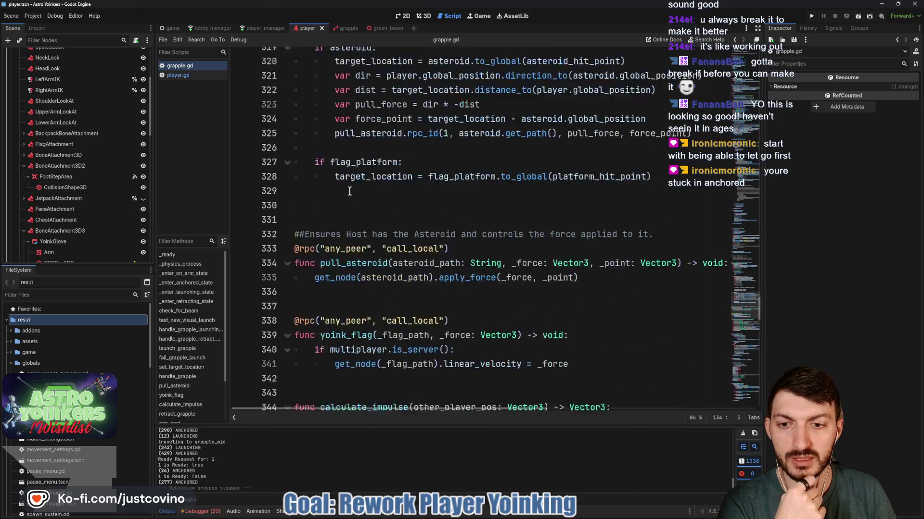
{"action": "scroll", "coordinate": [349, 192], "scroll_direction": "down", "scroll_amount": 4}
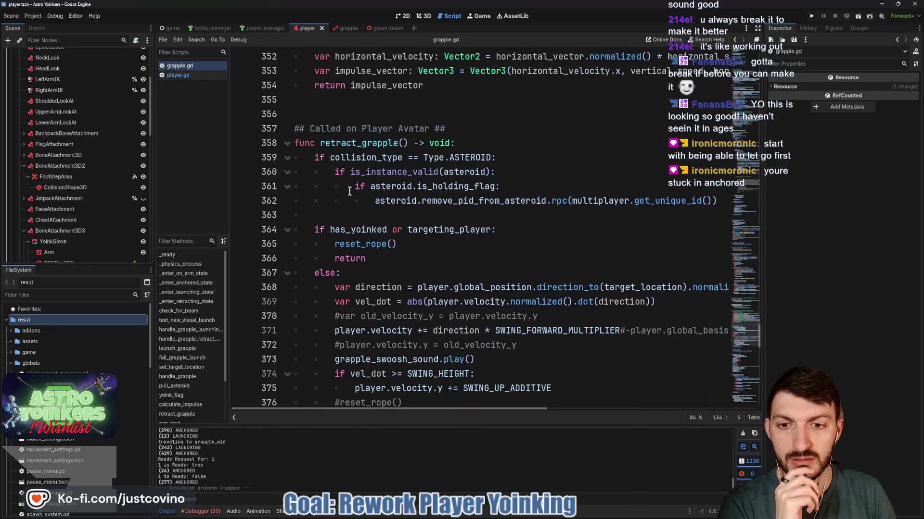
{"action": "left_click", "coordinate": [362, 144]}
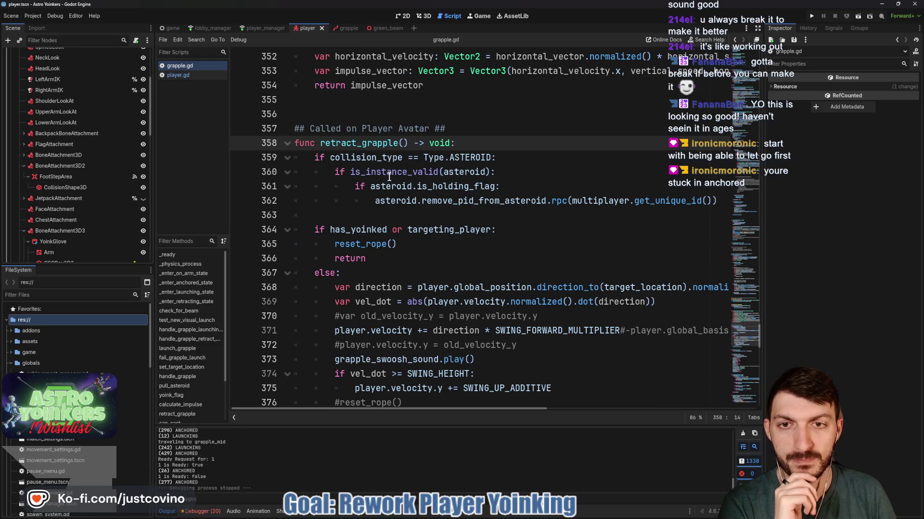
{"action": "scroll", "coordinate": [401, 181], "scroll_direction": "up", "scroll_amount": 20}
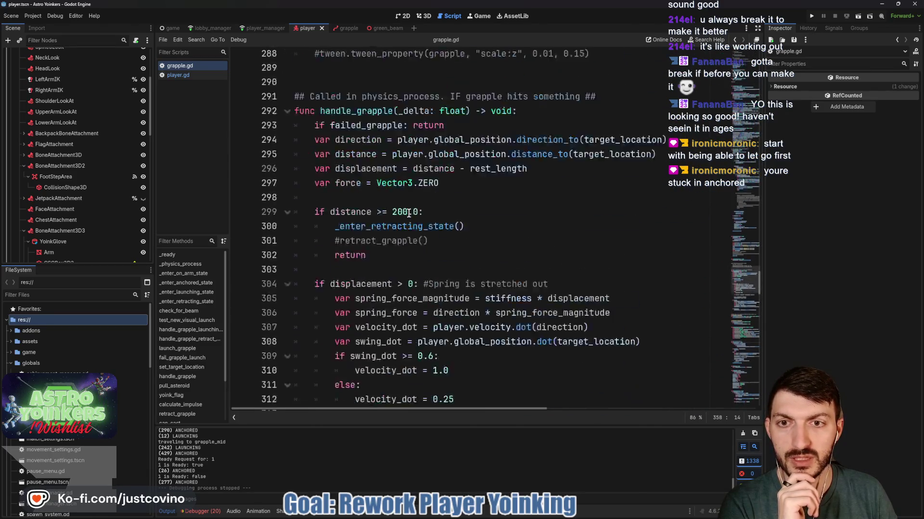
{"action": "scroll", "coordinate": [408, 214], "scroll_direction": "up", "scroll_amount": 16}
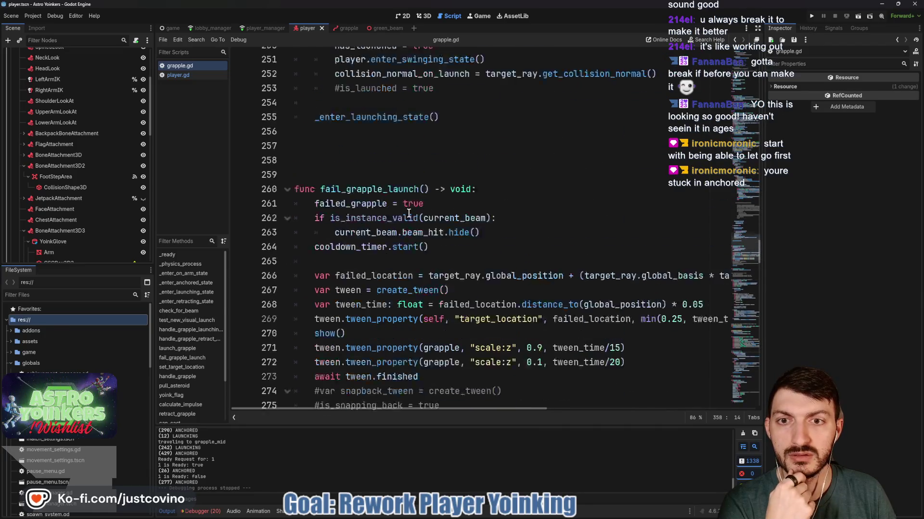
{"action": "scroll", "coordinate": [409, 213], "scroll_direction": "up", "scroll_amount": 20}
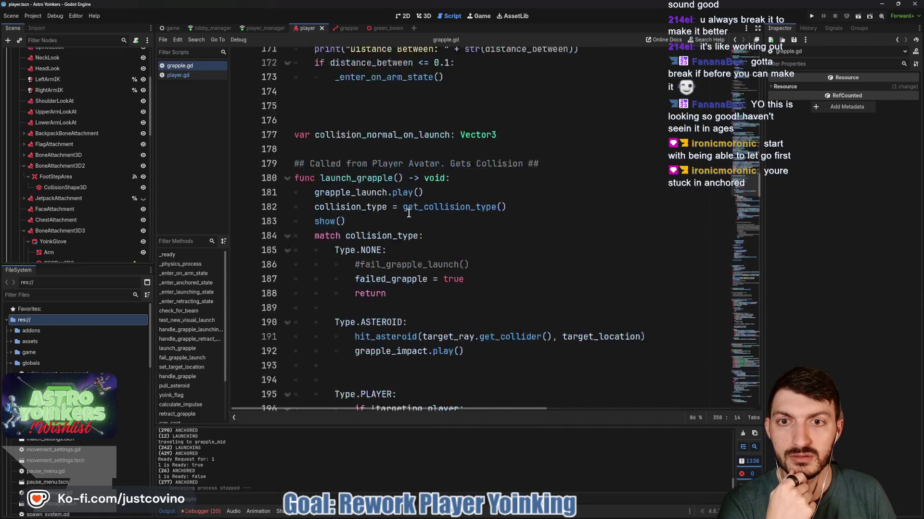
{"action": "mouse_move", "coordinate": [294, 240]}
{"action": "left_mouse_down"}
{"action": "mouse_move", "coordinate": [442, 273]}
{"action": "mouse_move", "coordinate": [450, 318]}
{"action": "mouse_move", "coordinate": [462, 272]}
{"action": "mouse_move", "coordinate": [451, 278]}
{"action": "mouse_move", "coordinate": [452, 229]}
{"action": "left_mouse_up"}
Move the launch_grapple block to just below calculate_impulse
{"action": "scroll", "coordinate": [452, 277], "scroll_direction": "down", "scroll_amount": 4}
{"action": "scroll", "coordinate": [454, 270], "scroll_direction": "down", "scroll_amount": 7}
{"action": "key", "text": "ctrl+x"}
{"action": "scroll", "coordinate": [451, 229], "scroll_direction": "down", "scroll_amount": 3}
{"action": "scroll", "coordinate": [451, 228], "scroll_direction": "down", "scroll_amount": 18}
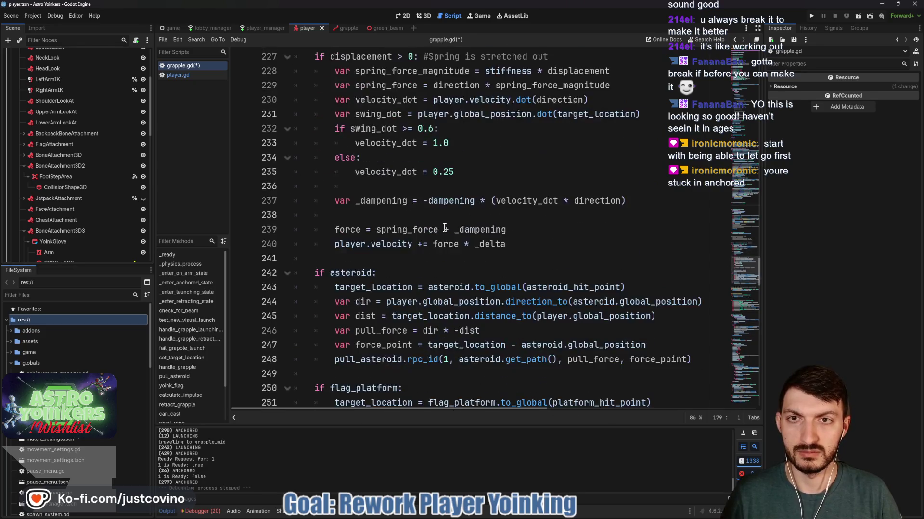
{"action": "scroll", "coordinate": [444, 229], "scroll_direction": "down", "scroll_amount": 8}
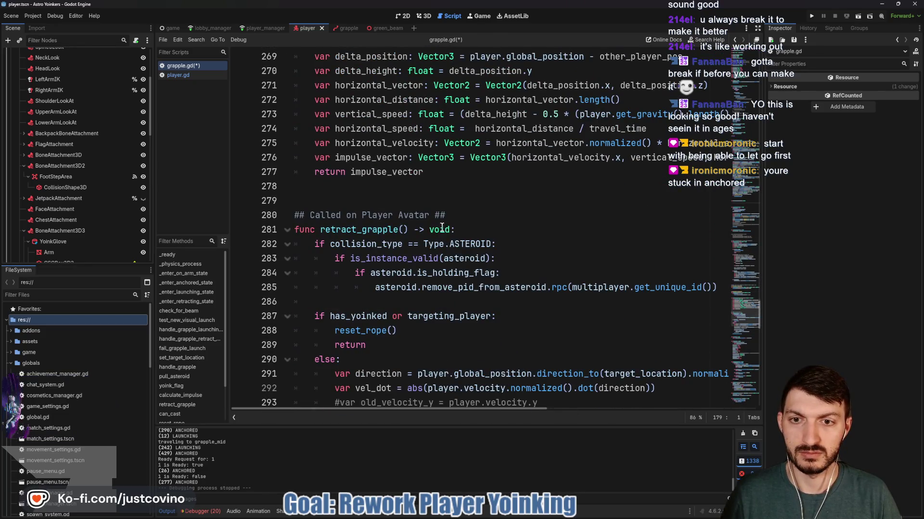
{"action": "left_click", "coordinate": [333, 195]}
{"action": "key", "text": "Return"}
{"action": "key", "text": "Return"}
{"action": "key", "text": "Return"}
{"action": "key", "text": "Up"}
{"action": "key", "text": "Up"}
{"action": "key", "text": "Up"}
{"action": "key", "text": "Page_Down"}
{"action": "key", "text": "Page_Down"}
{"action": "key", "text": "Page_Down"}
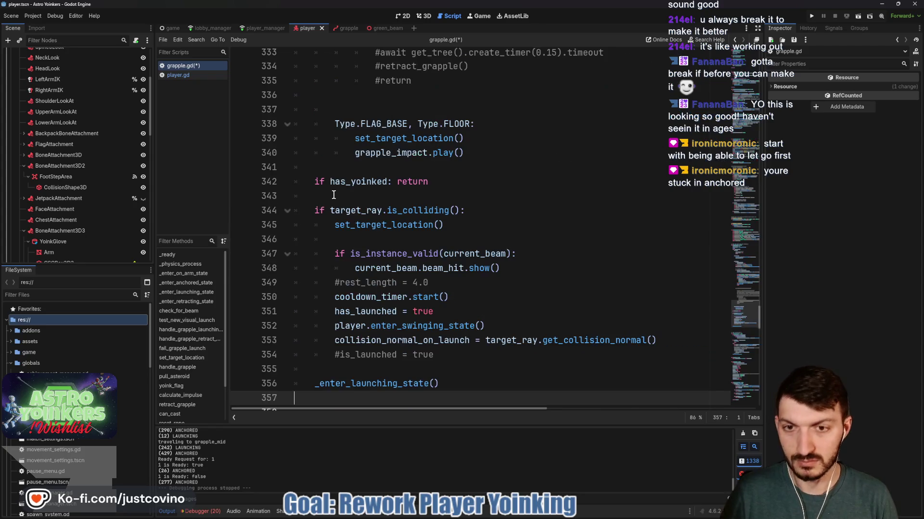
{"action": "scroll", "coordinate": [362, 232], "scroll_direction": "up", "scroll_amount": 10}
{"action": "scroll", "coordinate": [362, 232], "scroll_direction": "up", "scroll_amount": 12}
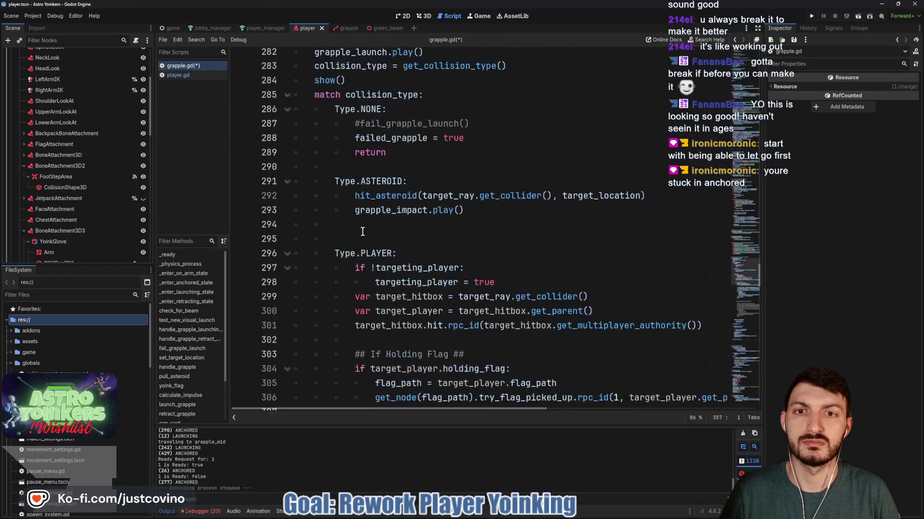
Head line 279 with a 'Called on Player Avatar' region and close it after retract_grapple
{"action": "left_click", "coordinate": [303, 267]}
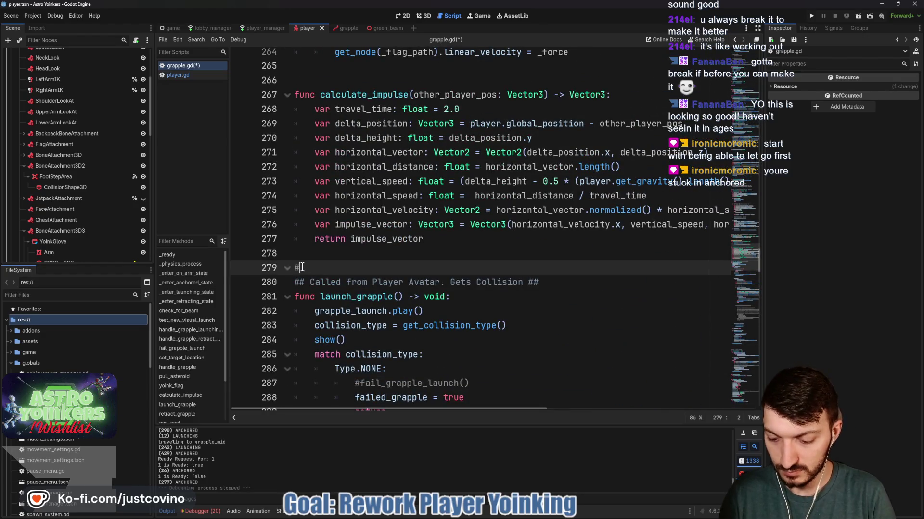
{"action": "type", "text": "led on Player Avatar"}
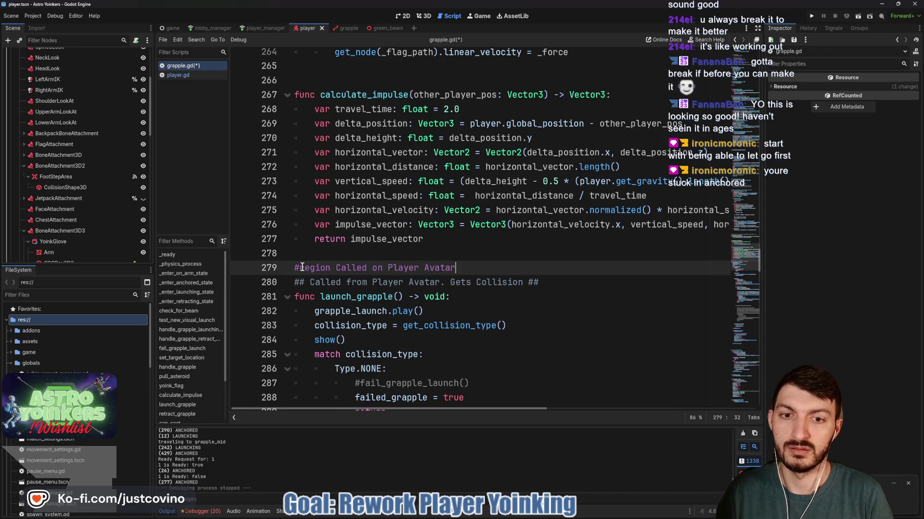
{"action": "scroll", "coordinate": [302, 267], "scroll_direction": "down", "scroll_amount": 20}
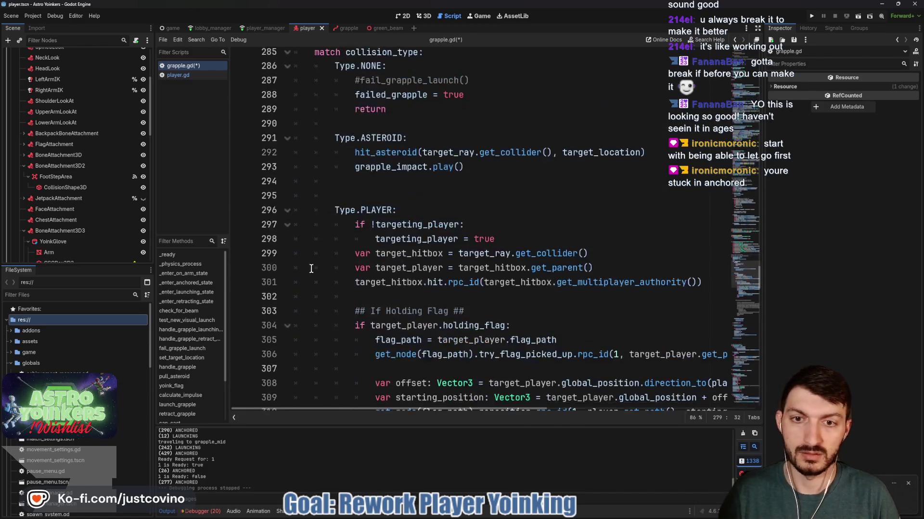
{"action": "scroll", "coordinate": [312, 269], "scroll_direction": "down", "scroll_amount": 5}
{"action": "left_click", "coordinate": [342, 136]}
{"action": "key", "text": "BackSpace"}
{"action": "key", "text": "BackSpace"}
{"action": "key", "text": "BackSpace"}
{"action": "scroll", "coordinate": [347, 163], "scroll_direction": "down", "scroll_amount": 6}
{"action": "left_click", "coordinate": [322, 176]}
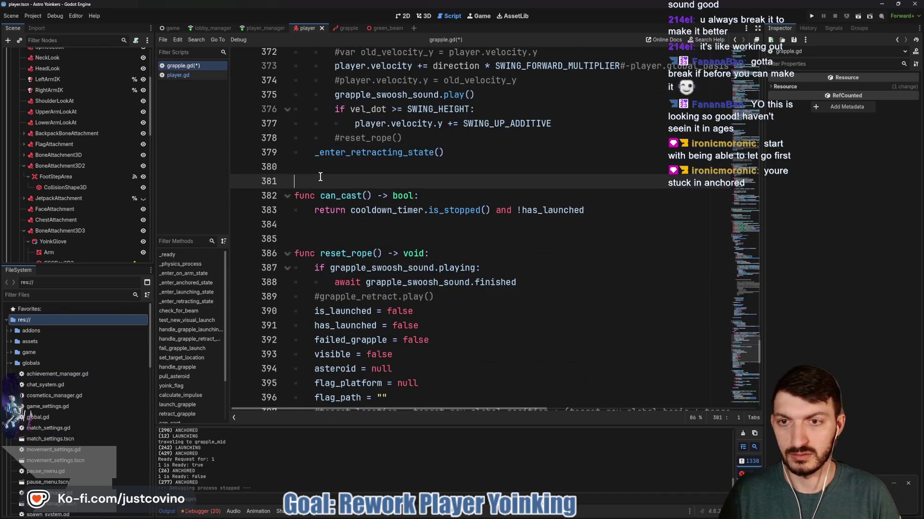
{"action": "left_click", "coordinate": [296, 169]}
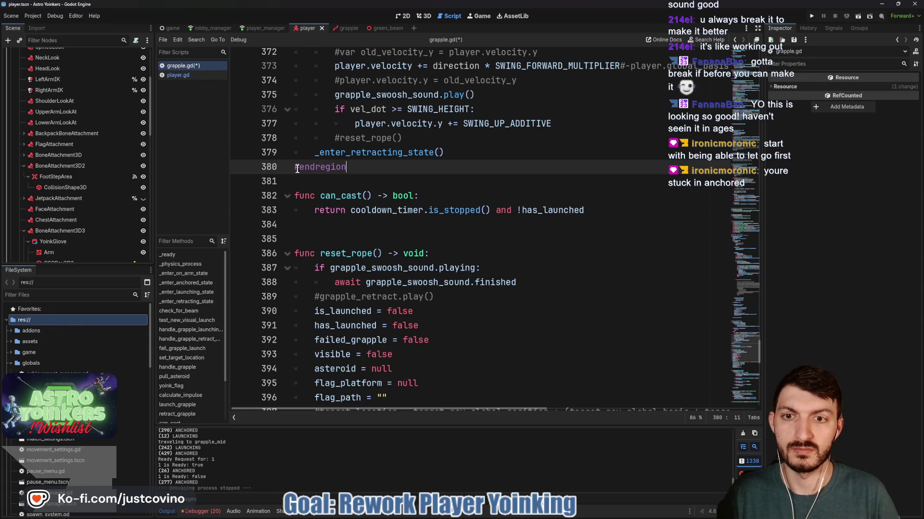
{"action": "scroll", "coordinate": [327, 217], "scroll_direction": "up", "scroll_amount": 20}
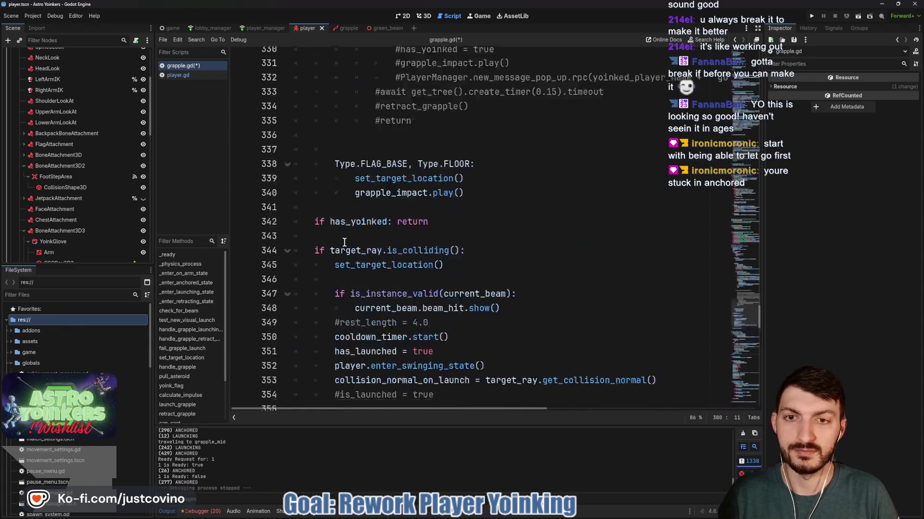
{"action": "scroll", "coordinate": [344, 242], "scroll_direction": "up", "scroll_amount": 15}
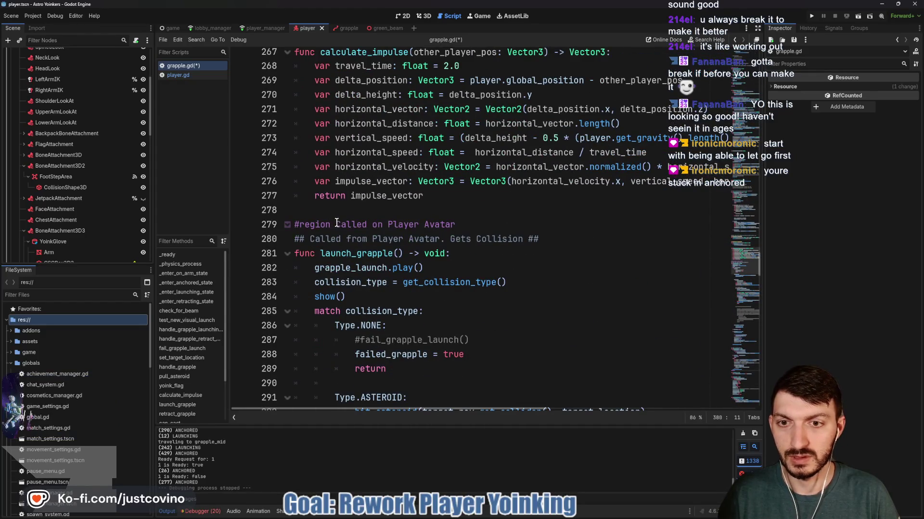
Rename the region to 'Launch/Retract Called on Player Avatar' and review it down to retract_grapple
{"action": "left_click", "coordinate": [332, 224]}
{"action": "type", "text": "Launch/Retra"}
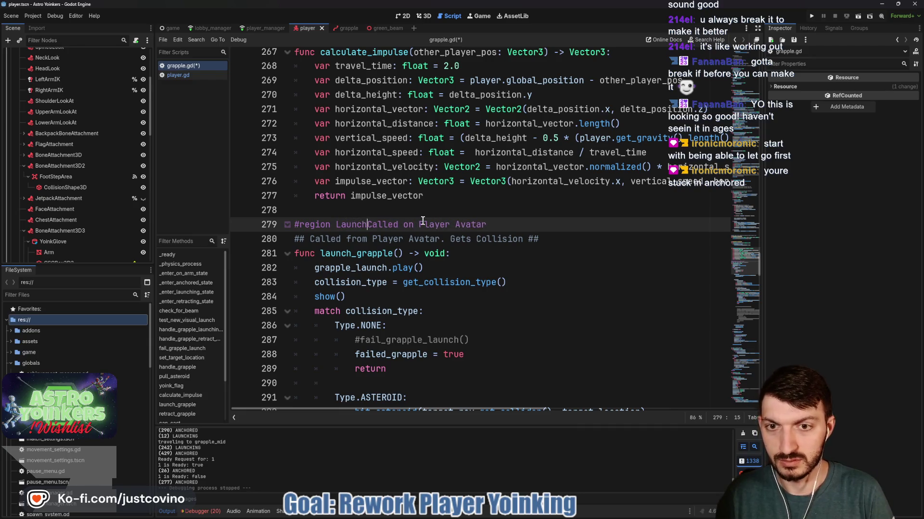
{"action": "type", "text": "ct"}
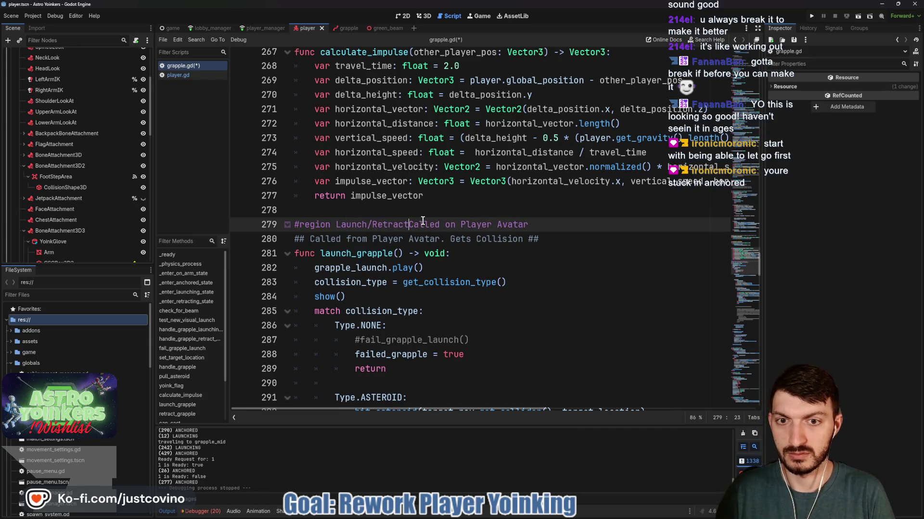
{"action": "left_click", "coordinate": [289, 226]}
{"action": "left_click", "coordinate": [288, 226]}
{"action": "scroll", "coordinate": [438, 251], "scroll_direction": "down", "scroll_amount": 1}
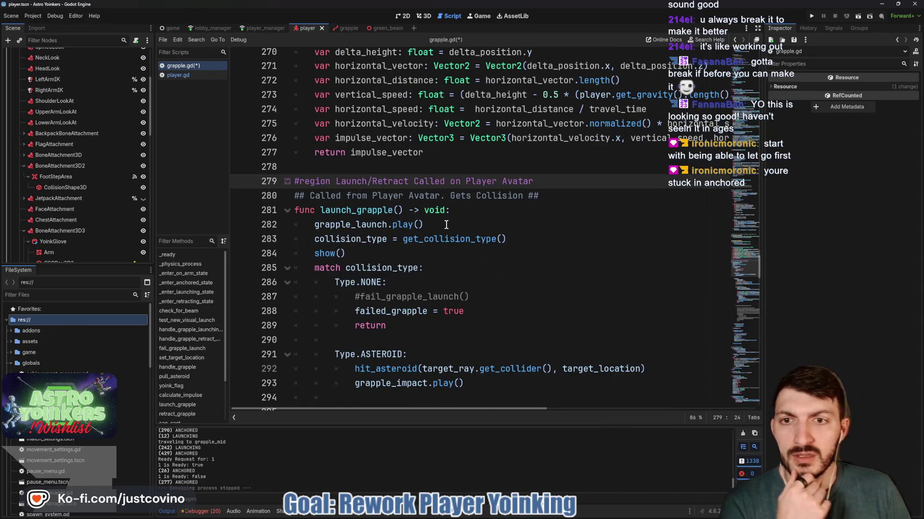
{"action": "scroll", "coordinate": [445, 220], "scroll_direction": "down", "scroll_amount": 2}
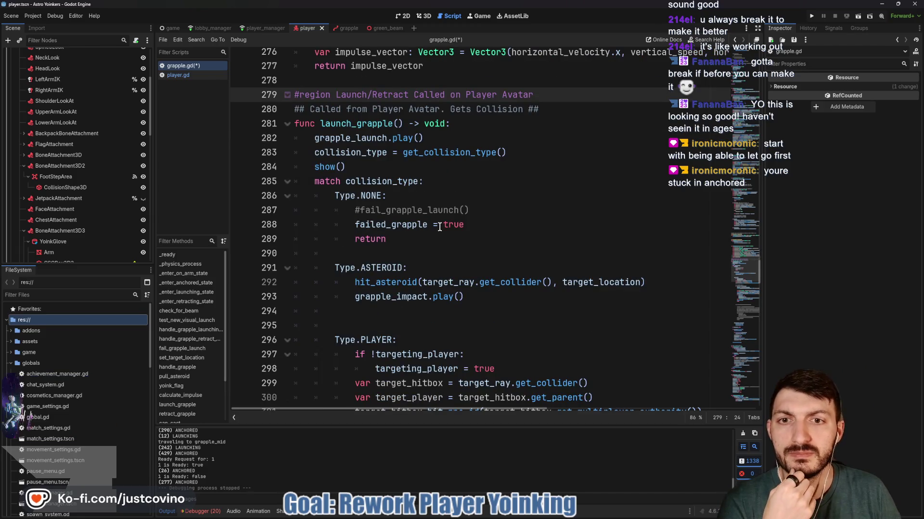
{"action": "scroll", "coordinate": [439, 227], "scroll_direction": "down", "scroll_amount": 1}
{"action": "scroll", "coordinate": [439, 226], "scroll_direction": "down", "scroll_amount": 20}
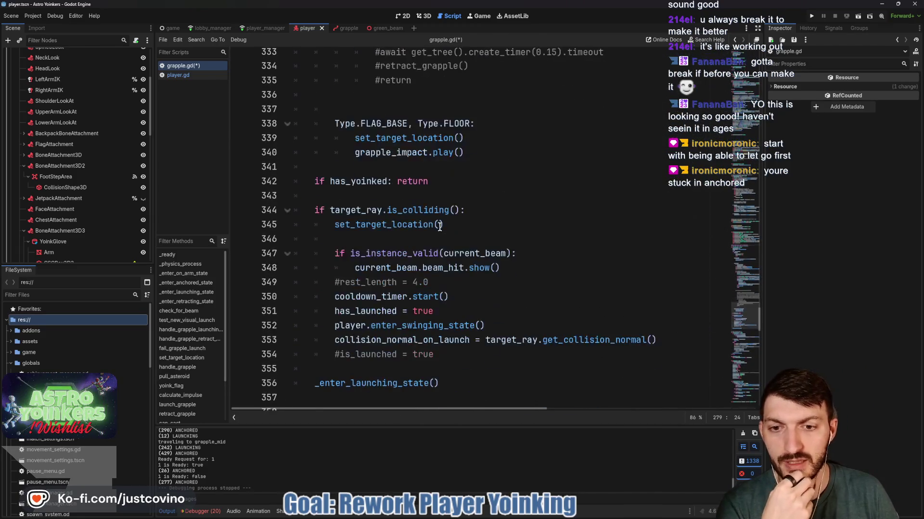
{"action": "scroll", "coordinate": [439, 226], "scroll_direction": "down", "scroll_amount": 2}
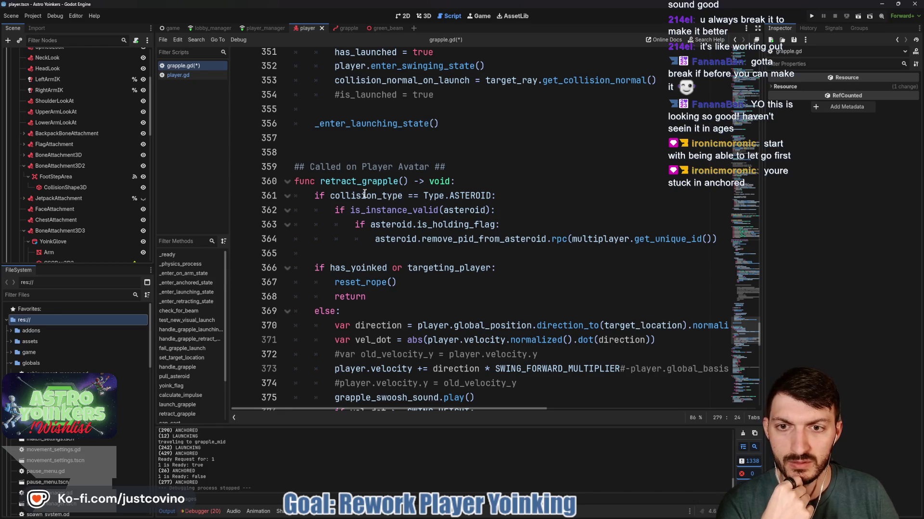
Delete the commented-out #player.velocity.y = old_velocity_y line in retract_grapple
{"action": "scroll", "coordinate": [346, 194], "scroll_direction": "down", "scroll_amount": 3}
{"action": "scroll", "coordinate": [381, 169], "scroll_direction": "up", "scroll_amount": 1}
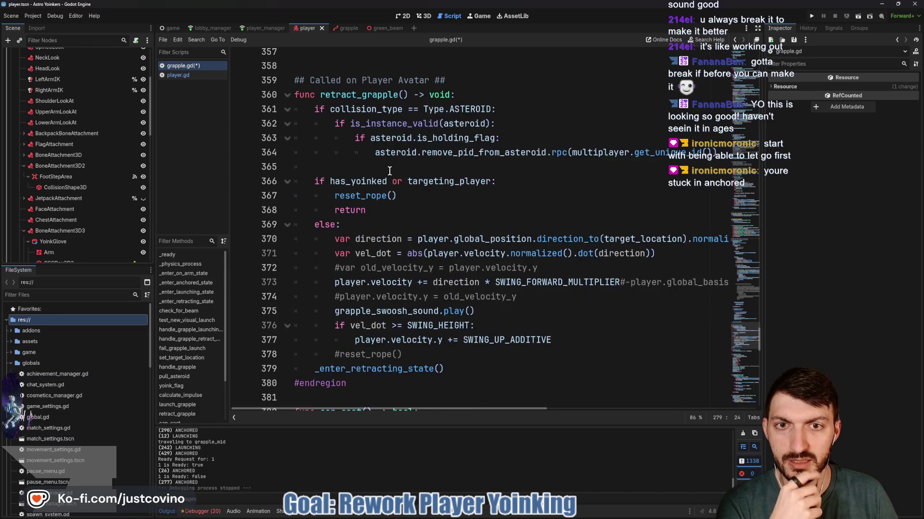
{"action": "scroll", "coordinate": [443, 147], "scroll_direction": "down", "scroll_amount": 2}
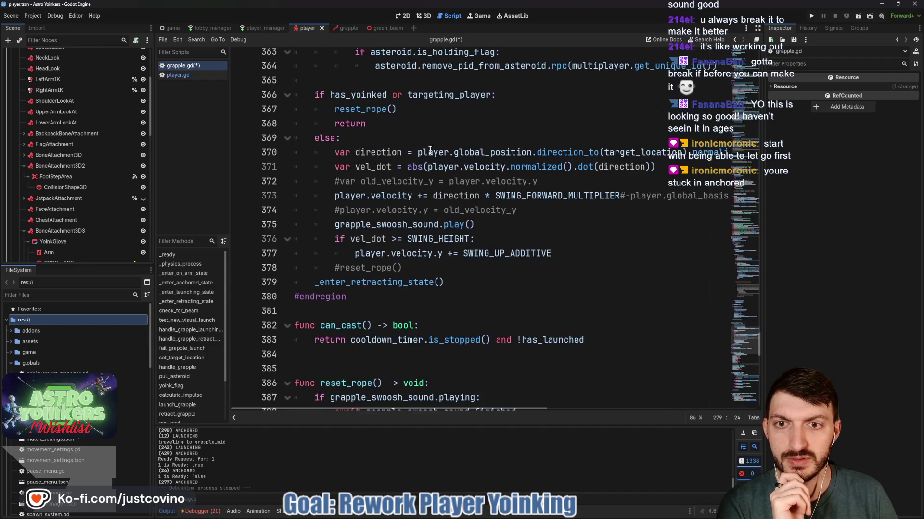
{"action": "scroll", "coordinate": [392, 139], "scroll_direction": "up", "scroll_amount": 1}
{"action": "scroll", "coordinate": [391, 139], "scroll_direction": "down", "scroll_amount": 1}
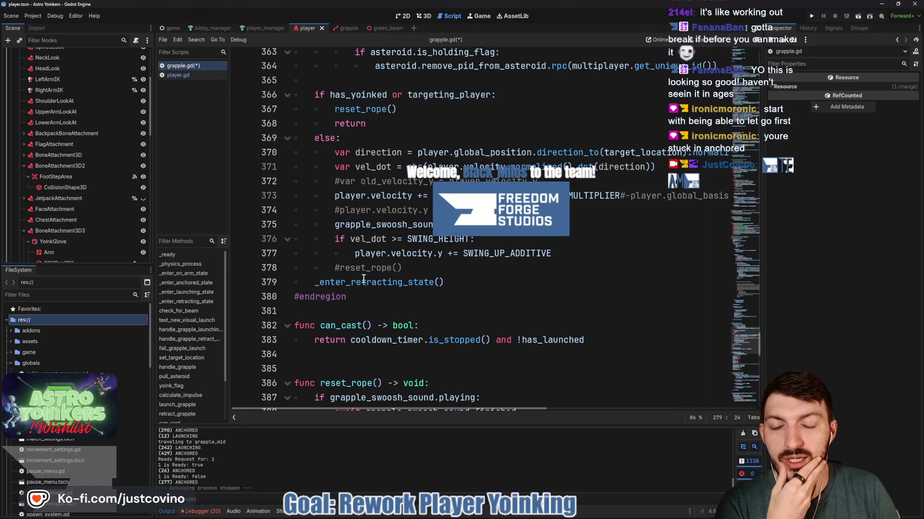
{"action": "scroll", "coordinate": [354, 260], "scroll_direction": "up", "scroll_amount": 4}
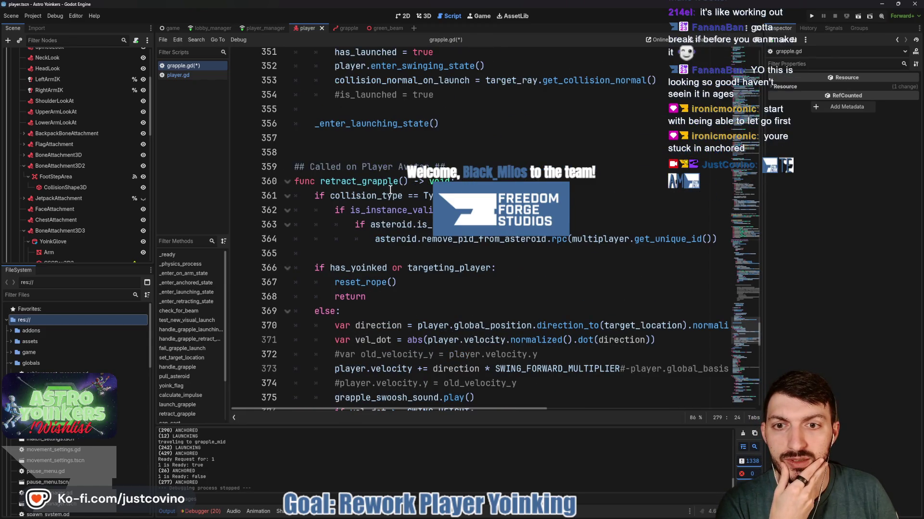
{"action": "scroll", "coordinate": [395, 202], "scroll_direction": "down", "scroll_amount": 3}
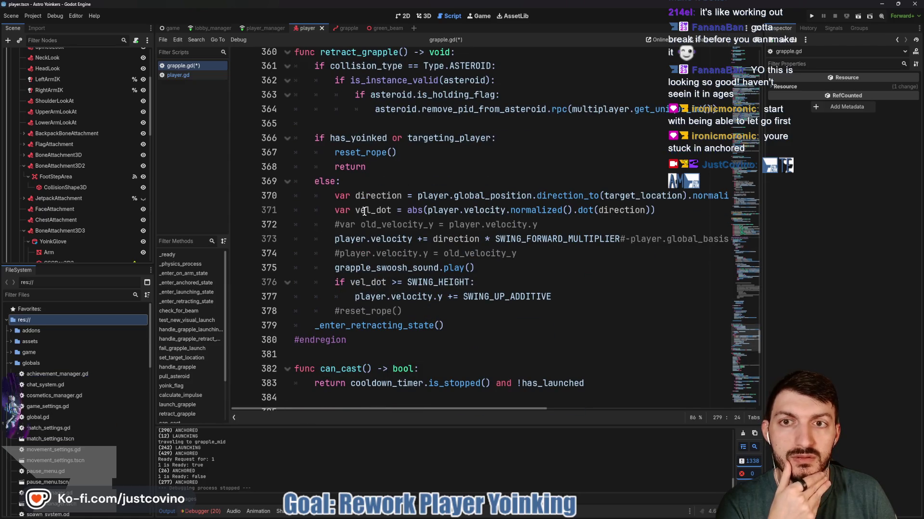
{"action": "scroll", "coordinate": [377, 174], "scroll_direction": "up", "scroll_amount": 1}
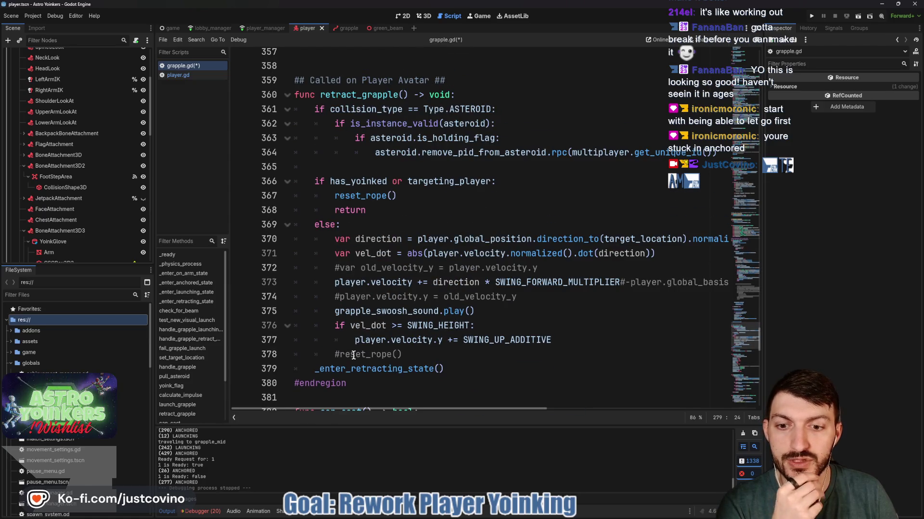
{"action": "double_click", "coordinate": [364, 368]}
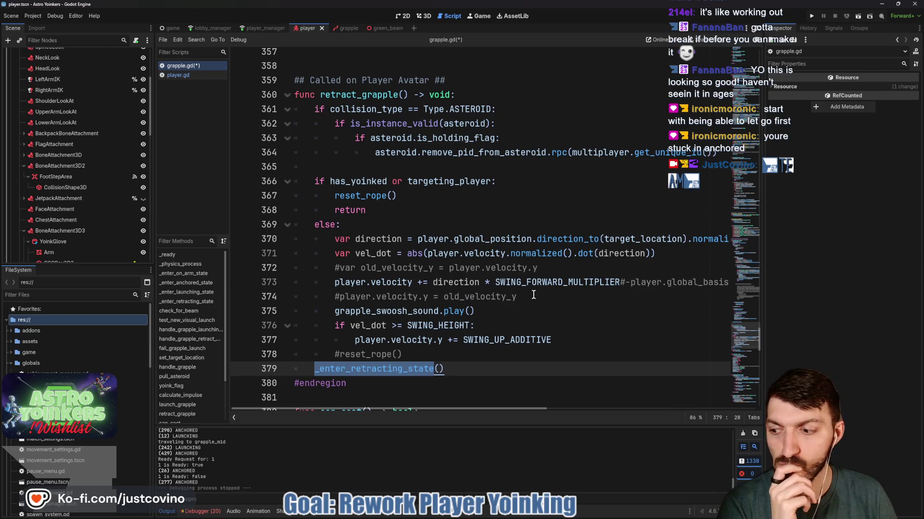
{"action": "left_click_drag", "start_coordinate": [535, 298], "coordinate": [280, 299]}
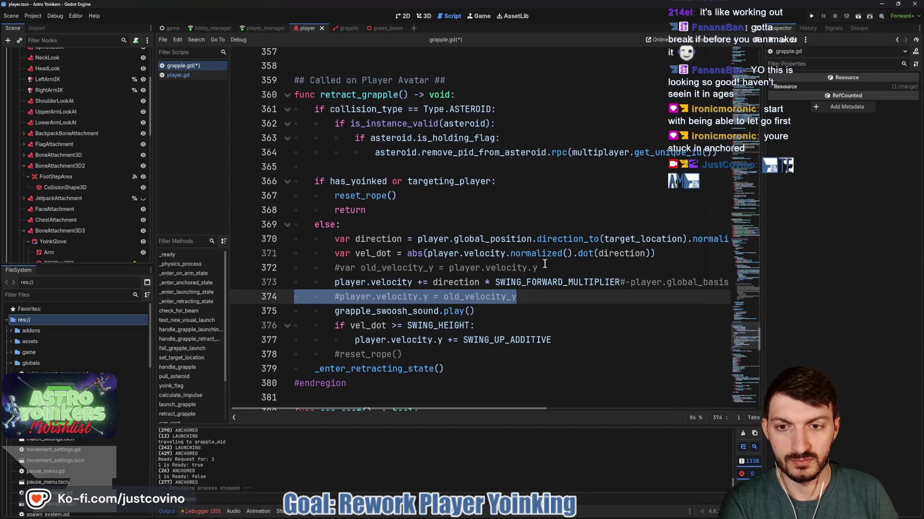
{"action": "key", "text": "BackSpace"}
{"action": "key", "text": "BackSpace"}
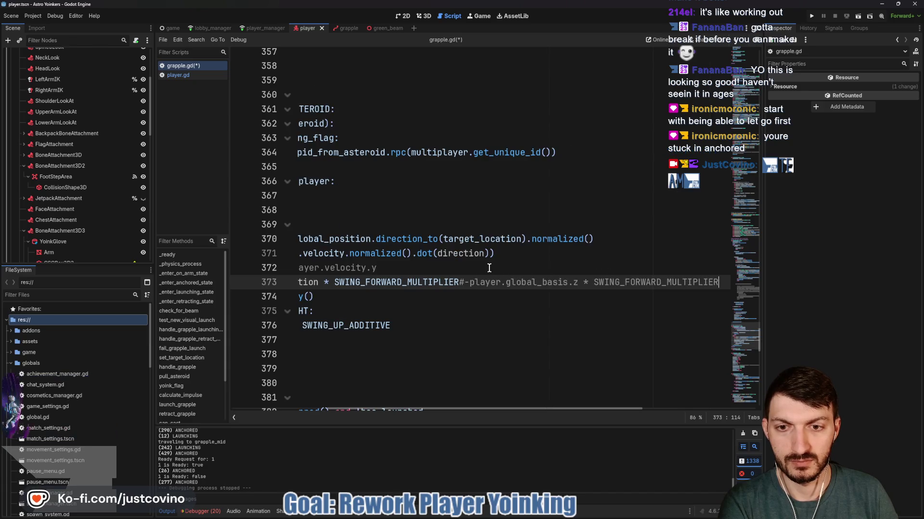
Delete the commented #var old_velocity_y declaration and the #reset_rope() call
{"action": "left_click", "coordinate": [491, 268]}
{"action": "left_click_drag", "start_coordinate": [565, 268], "coordinate": [215, 273]}
{"action": "key", "text": "BackSpace"}
{"action": "key", "text": "BackSpace"}
{"action": "left_click_drag", "start_coordinate": [404, 325], "coordinate": [221, 326]}
{"action": "key", "text": "BackSpace"}
{"action": "key", "text": "BackSpace"}
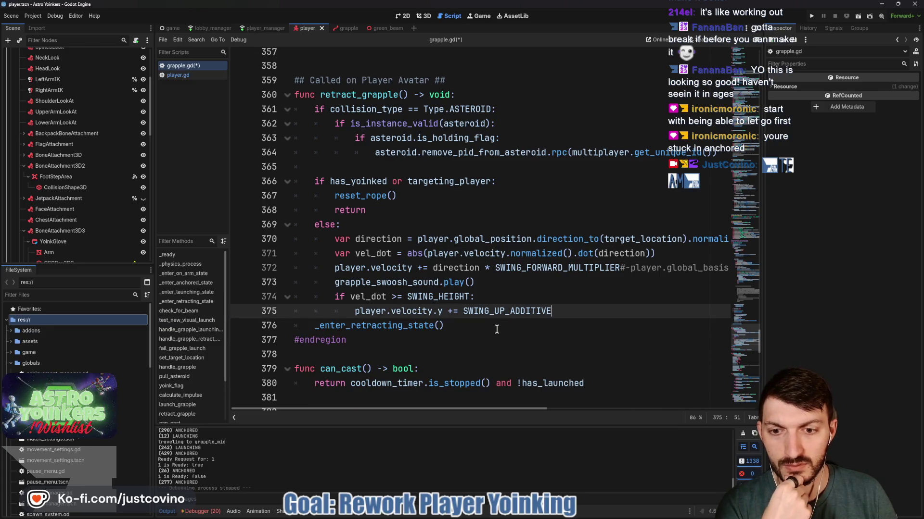
Add a blank line after the region end and save grapple.gd
{"action": "left_click", "coordinate": [384, 351]}
{"action": "key", "text": "Return"}
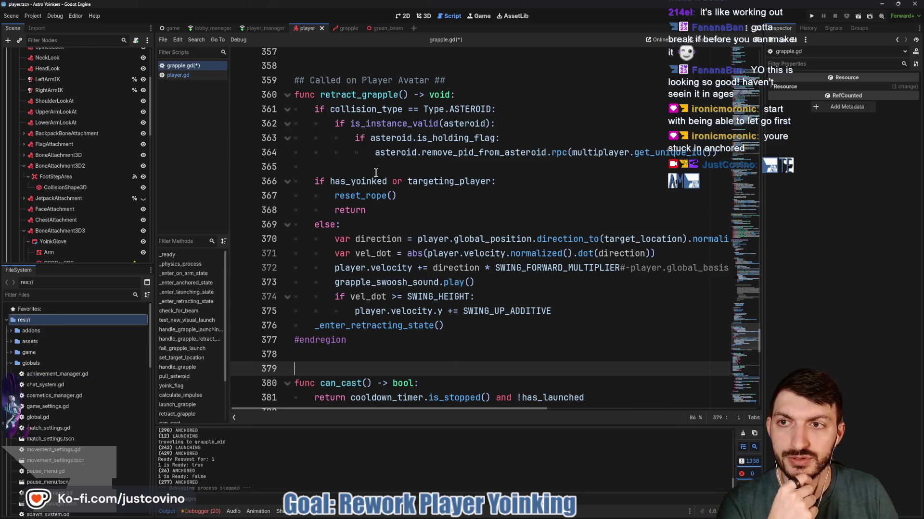
{"action": "key", "text": "ctrl+s"}
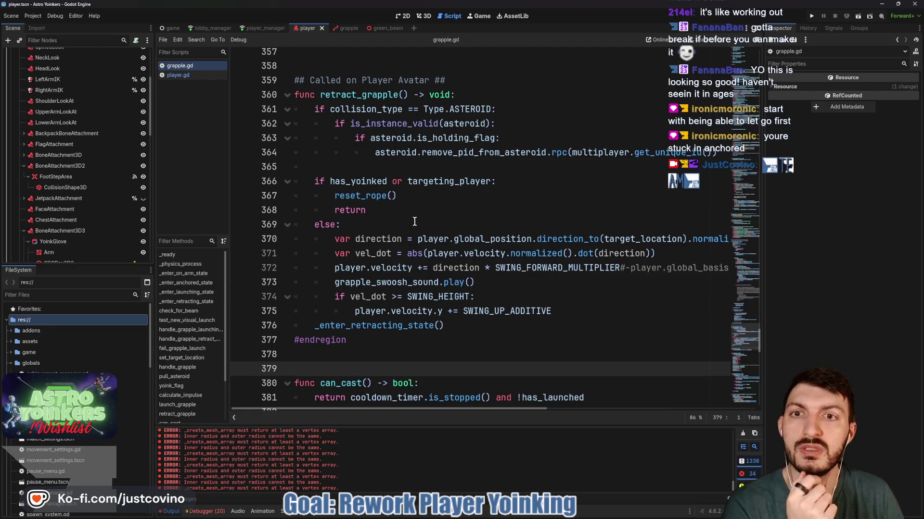
Review grapple.gd's state swaps and _physics_process, then switch to player.gd at launch_grapple
{"action": "left_click_drag", "start_coordinate": [315, 326], "coordinate": [443, 326]}
{"action": "scroll", "coordinate": [466, 232], "scroll_direction": "up", "scroll_amount": 20}
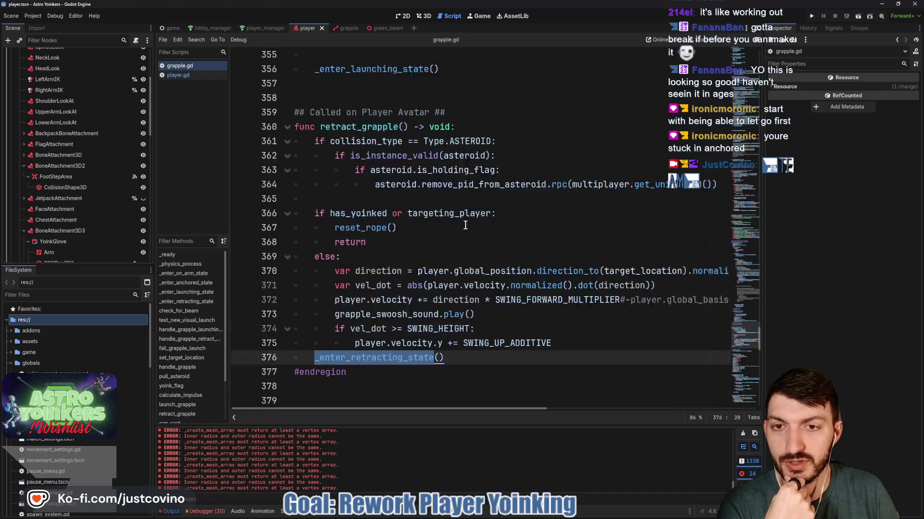
{"action": "scroll", "coordinate": [467, 232], "scroll_direction": "up", "scroll_amount": 20}
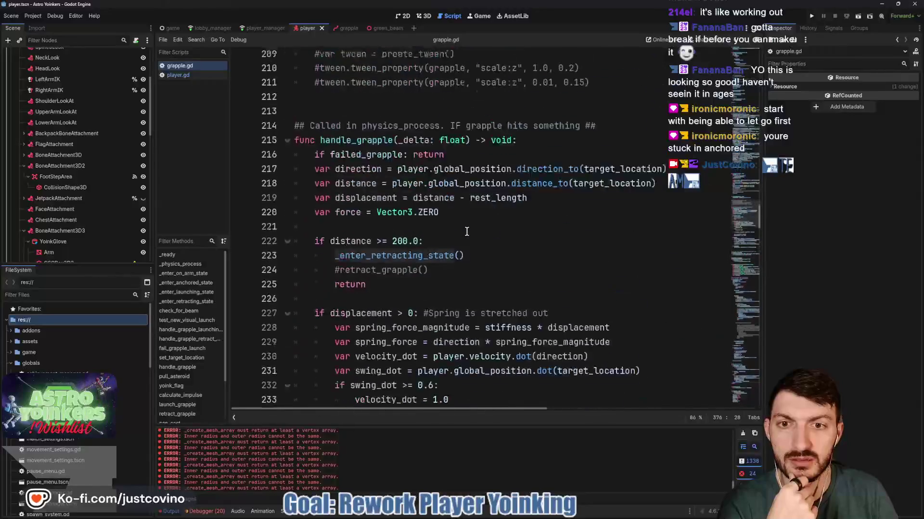
{"action": "scroll", "coordinate": [466, 232], "scroll_direction": "up", "scroll_amount": 20}
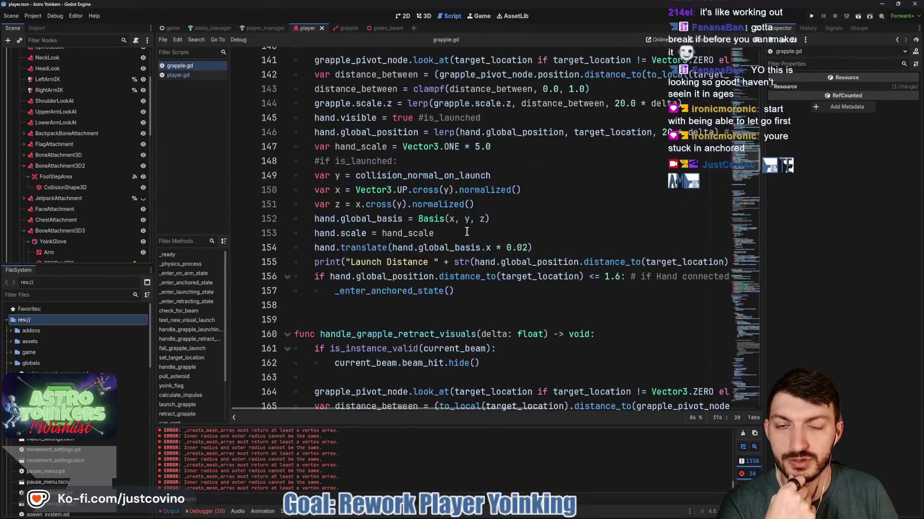
{"action": "scroll", "coordinate": [467, 232], "scroll_direction": "up", "scroll_amount": 6}
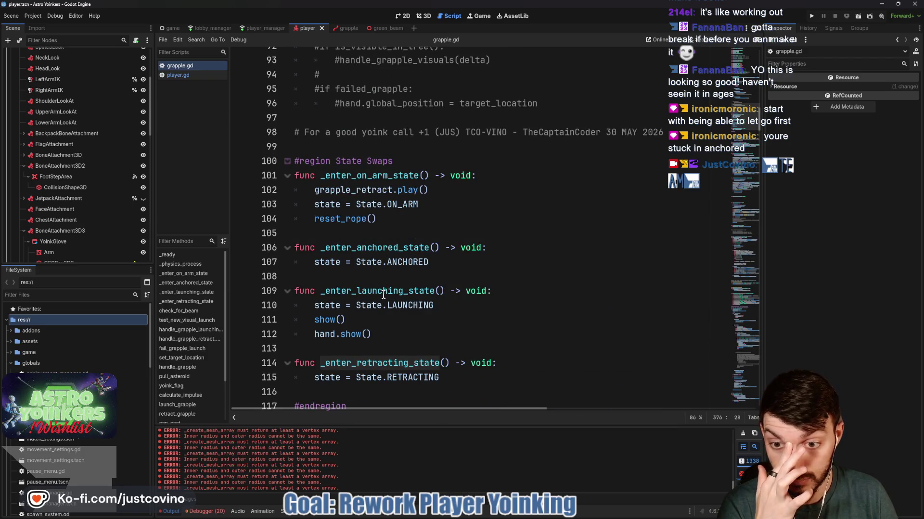
{"action": "scroll", "coordinate": [383, 295], "scroll_direction": "down", "scroll_amount": 2}
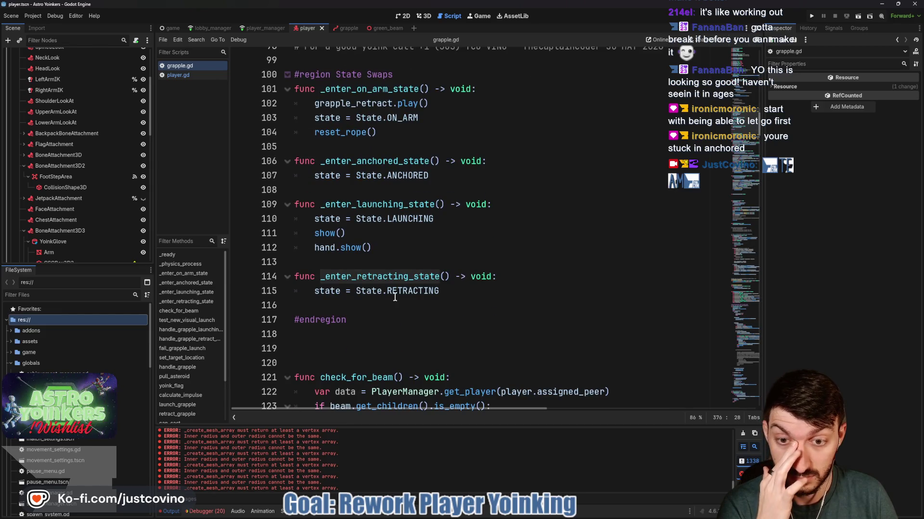
{"action": "scroll", "coordinate": [357, 291], "scroll_direction": "up", "scroll_amount": 9}
{"action": "scroll", "coordinate": [357, 291], "scroll_direction": "up", "scroll_amount": 2}
{"action": "scroll", "coordinate": [357, 291], "scroll_direction": "down", "scroll_amount": 1}
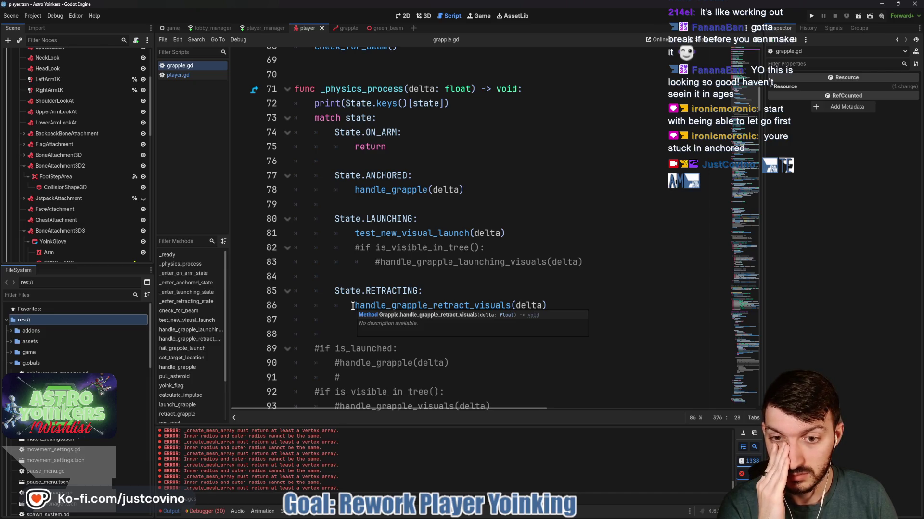
{"action": "left_click", "coordinate": [178, 75]}
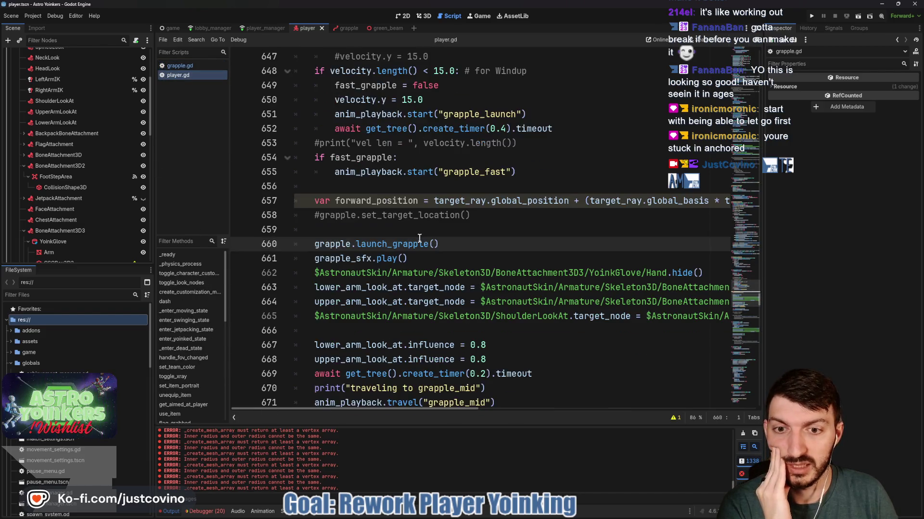
Change line 688's state check from LAUNCHING to ANCHORED and start a debug run with F5
{"action": "scroll", "coordinate": [419, 239], "scroll_direction": "down", "scroll_amount": 10}
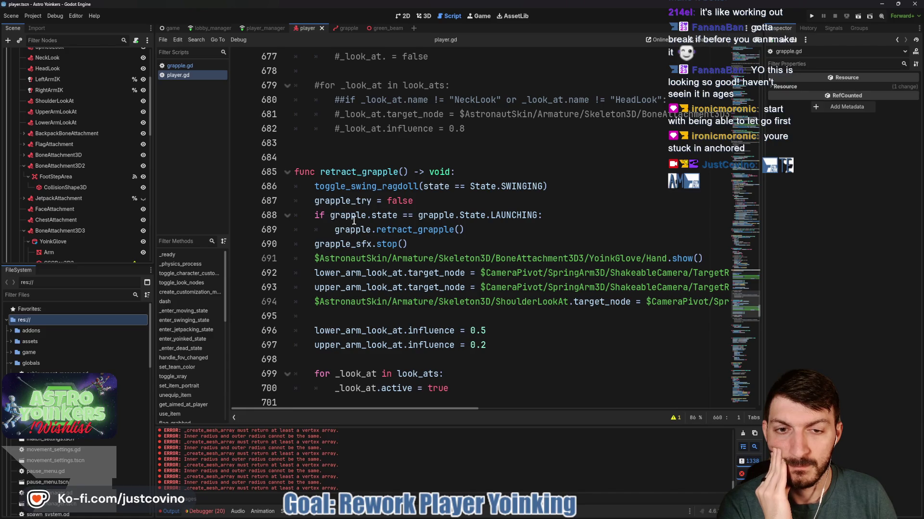
{"action": "left_click", "coordinate": [499, 215]}
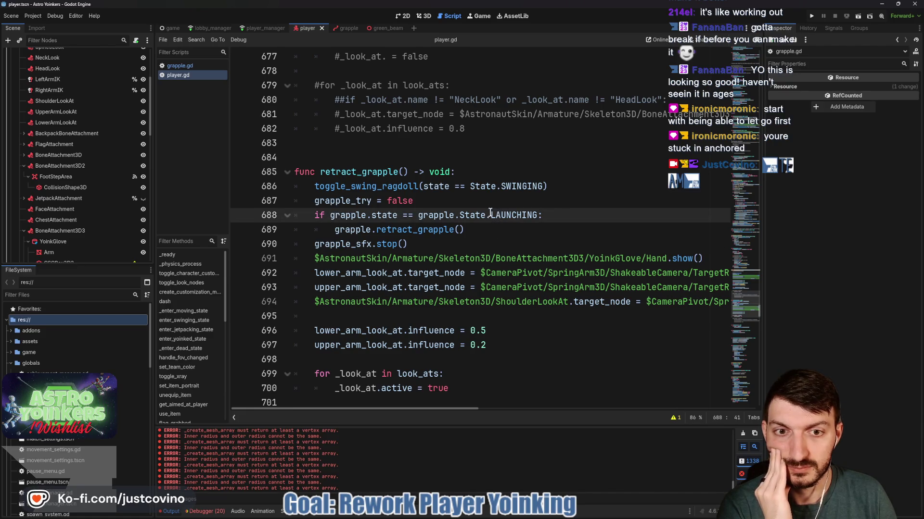
{"action": "double_click", "coordinate": [490, 215]}
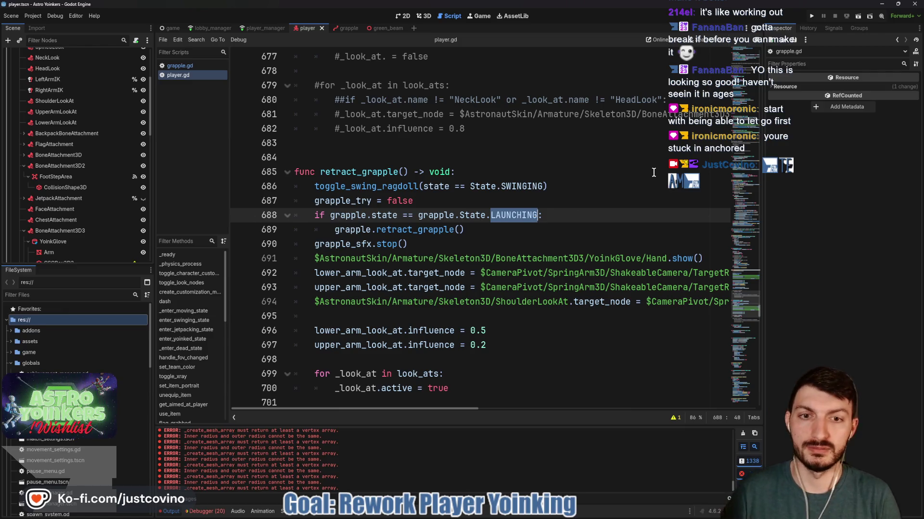
{"action": "type", "text": "ANC"}
{"action": "key", "text": "Return"}
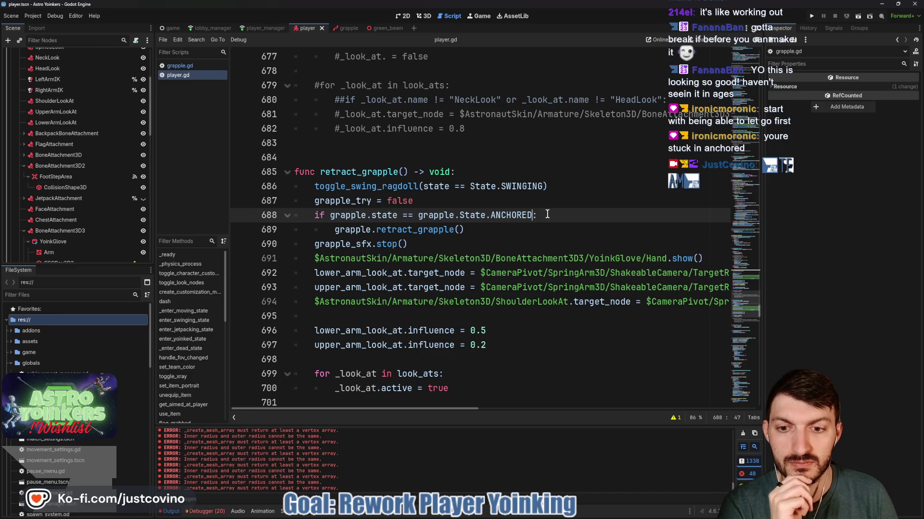
{"action": "key", "text": "F5"}
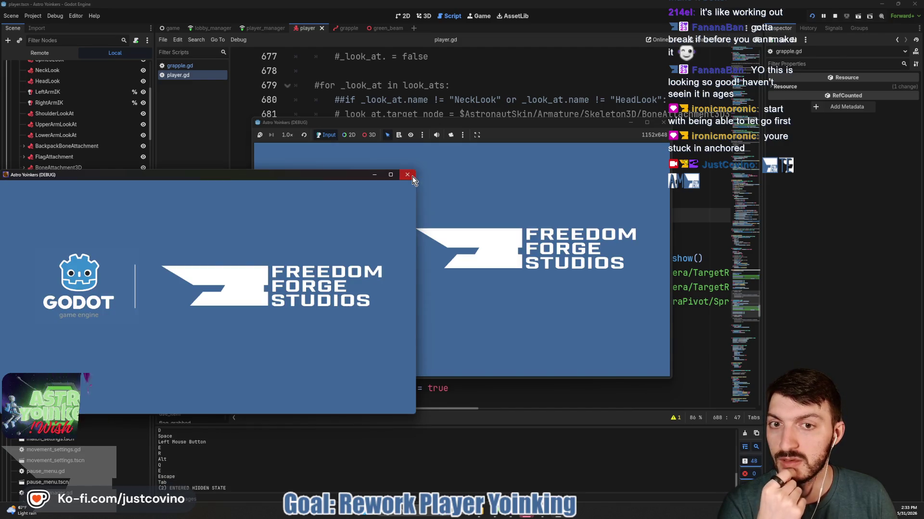
Close the duplicate game window, test the grapple in a Private match, then stop the run
{"action": "left_click", "coordinate": [411, 178]}
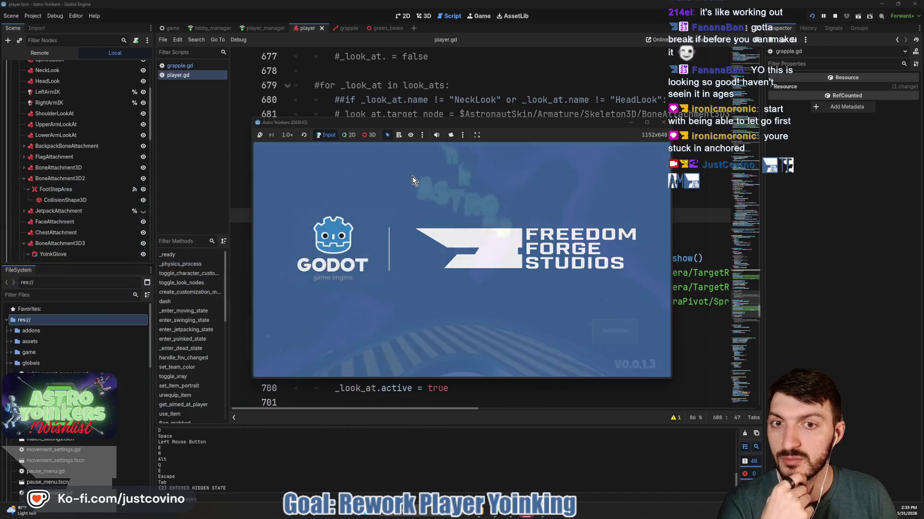
{"action": "left_click", "coordinate": [448, 219]}
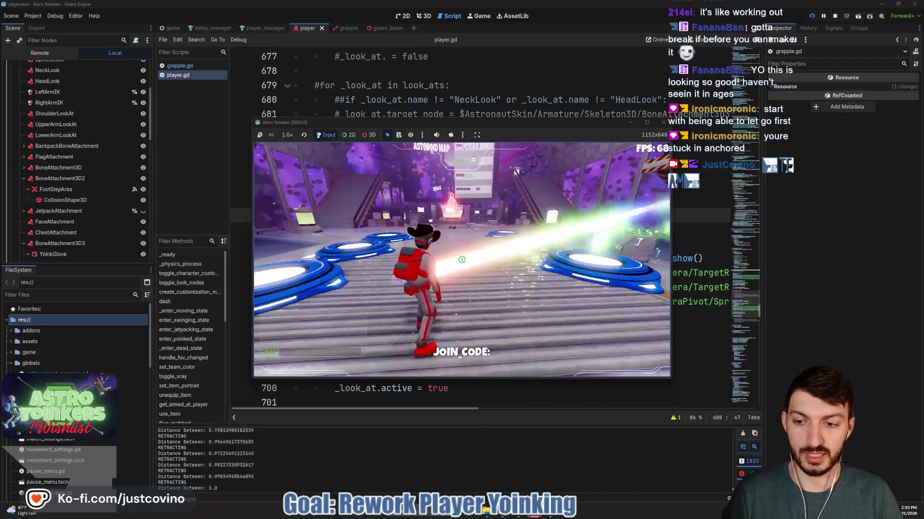
{"action": "key", "text": "F8"}
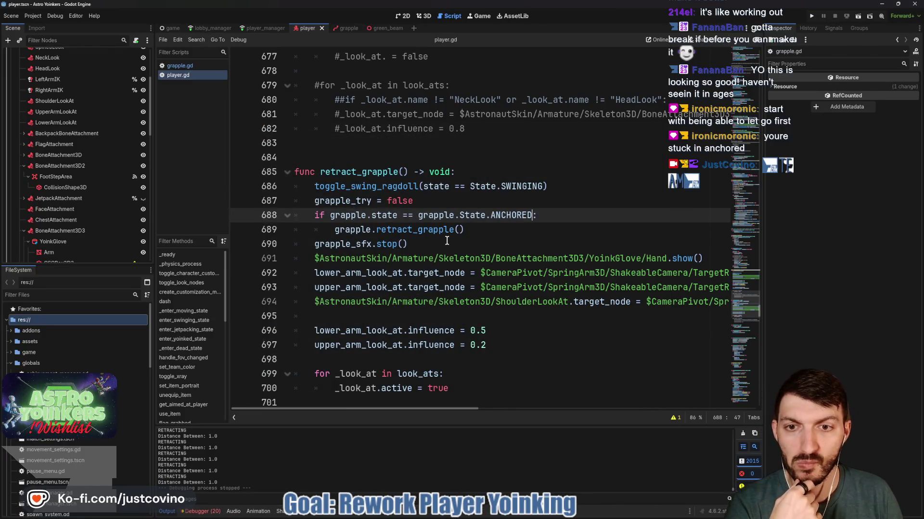
Collapse player.gd's State Swaps region and switch to grapple.gd at _physics_process
{"action": "scroll", "coordinate": [447, 240], "scroll_direction": "up", "scroll_amount": 20}
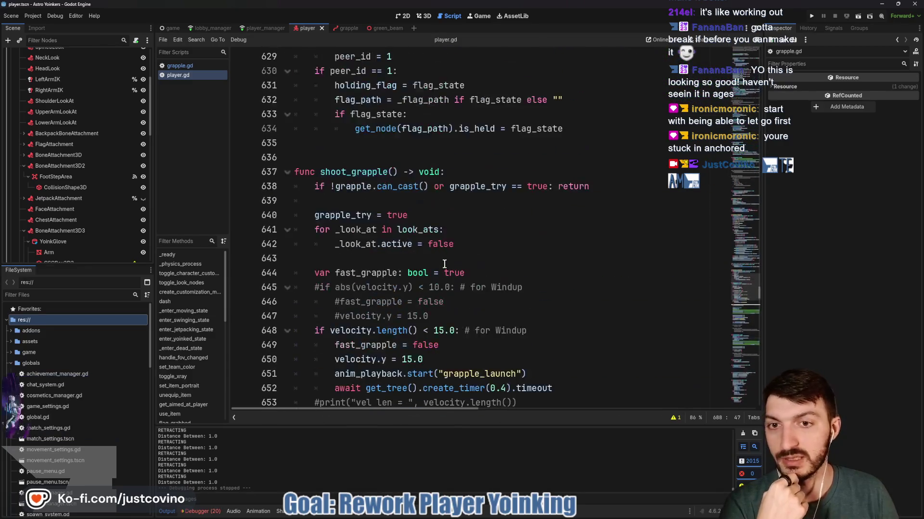
{"action": "scroll", "coordinate": [445, 264], "scroll_direction": "up", "scroll_amount": 20}
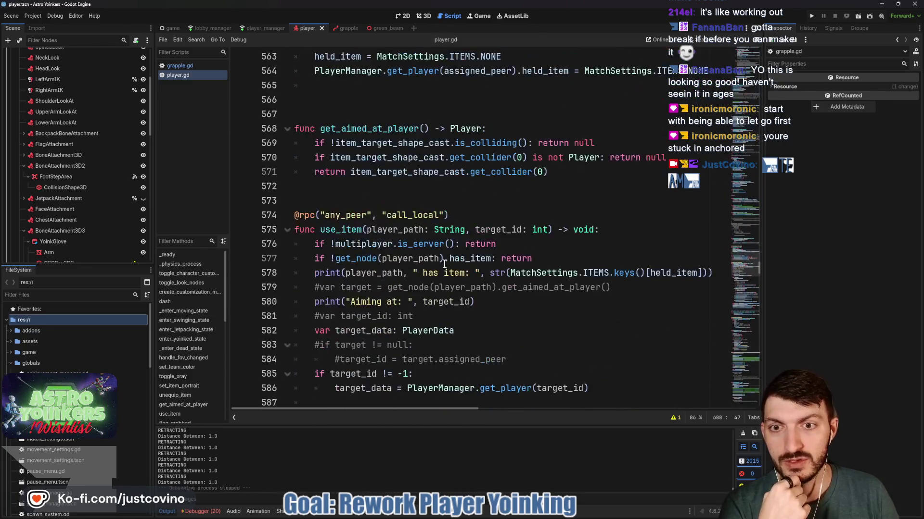
{"action": "scroll", "coordinate": [445, 263], "scroll_direction": "up", "scroll_amount": 20}
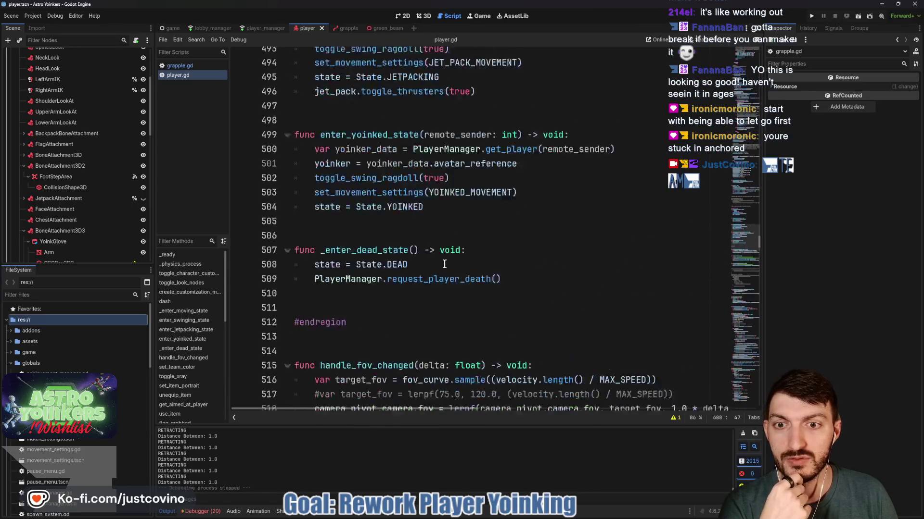
{"action": "scroll", "coordinate": [444, 263], "scroll_direction": "up", "scroll_amount": 10}
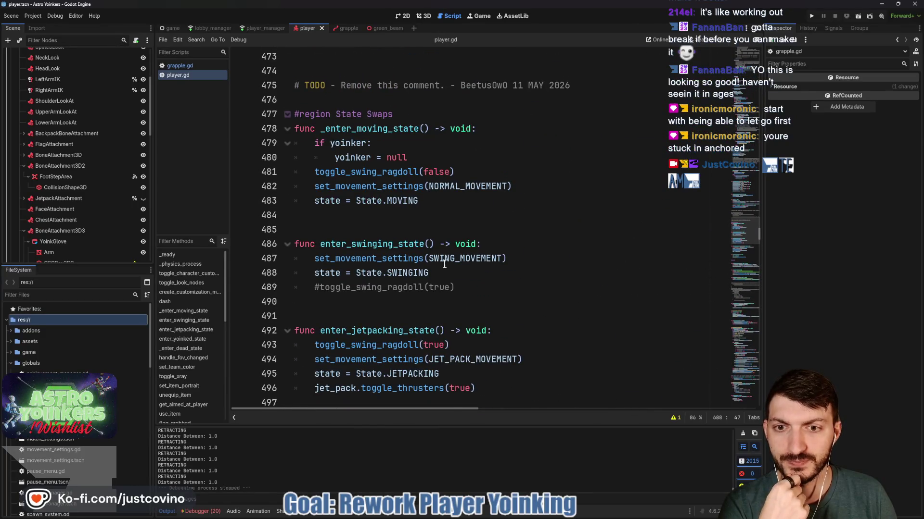
{"action": "left_click", "coordinate": [287, 332]}
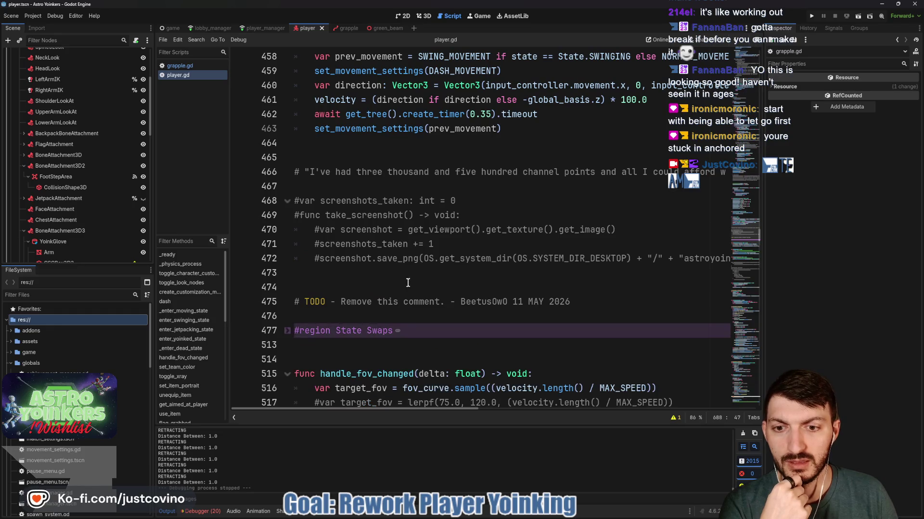
{"action": "scroll", "coordinate": [433, 274], "scroll_direction": "down", "scroll_amount": 4}
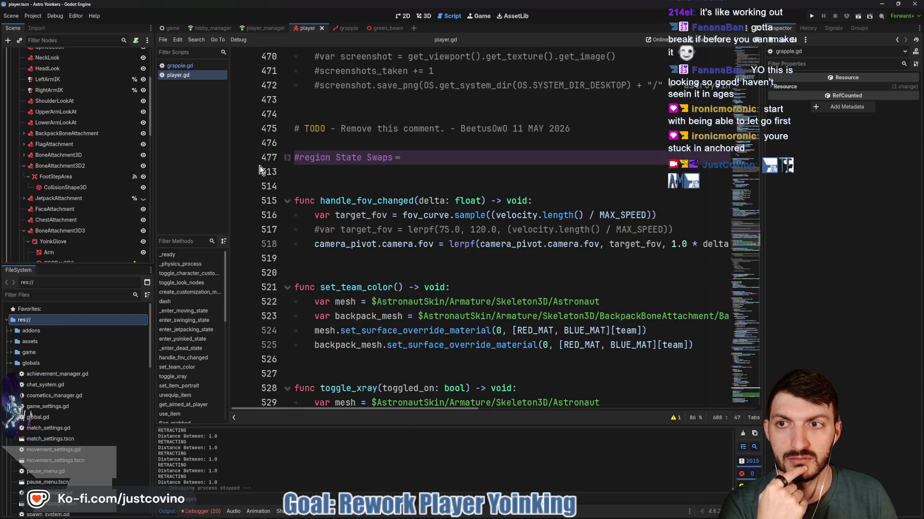
{"action": "left_click", "coordinate": [185, 66]}
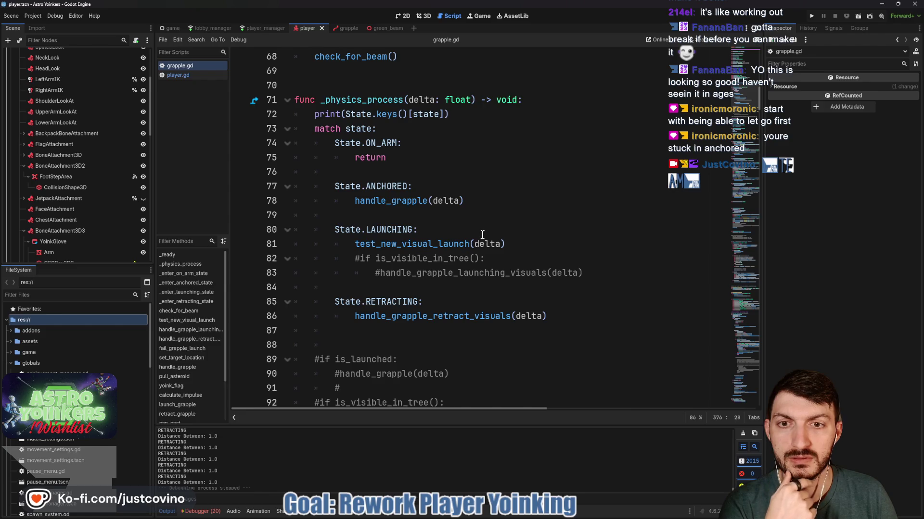
{"action": "scroll", "coordinate": [482, 234], "scroll_direction": "up", "scroll_amount": 4}
{"action": "scroll", "coordinate": [480, 235], "scroll_direction": "up", "scroll_amount": 2}
{"action": "scroll", "coordinate": [479, 236], "scroll_direction": "down", "scroll_amount": 2}
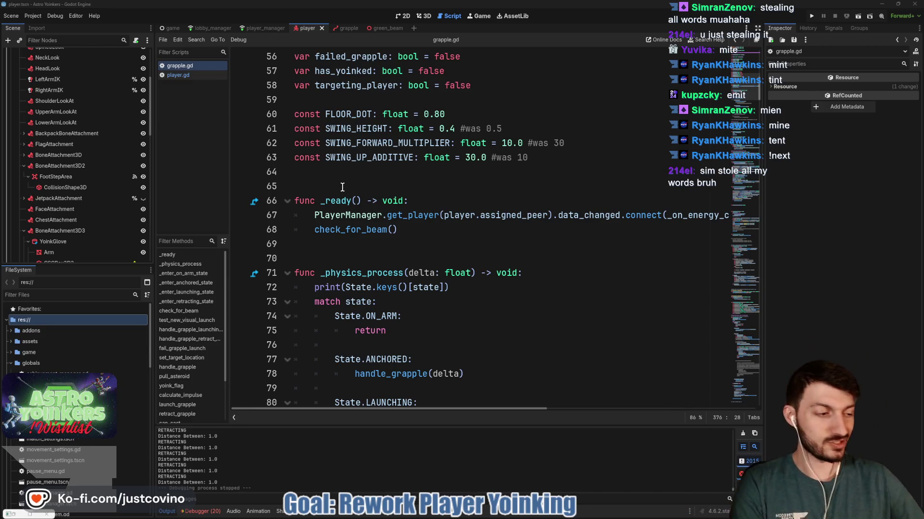
{"action": "scroll", "coordinate": [344, 187], "scroll_direction": "up", "scroll_amount": 6}
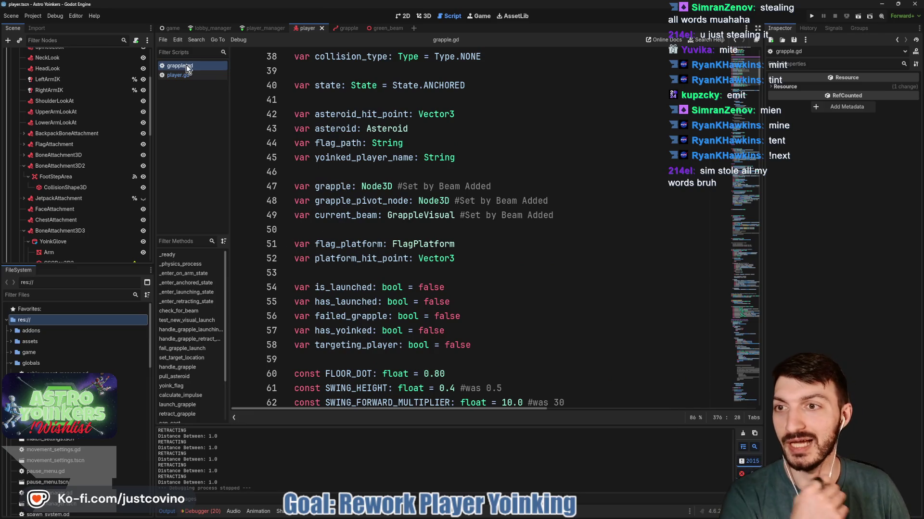
{"action": "scroll", "coordinate": [392, 194], "scroll_direction": "up", "scroll_amount": 4}
{"action": "scroll", "coordinate": [363, 235], "scroll_direction": "down", "scroll_amount": 12}
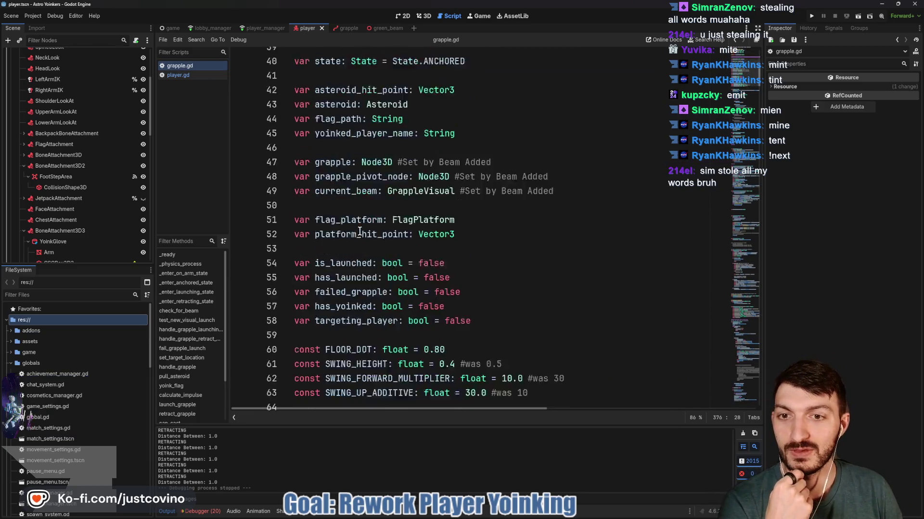
{"action": "left_click", "coordinate": [180, 75]}
{"action": "left_click", "coordinate": [179, 65]}
{"action": "scroll", "coordinate": [421, 200], "scroll_direction": "down", "scroll_amount": 12}
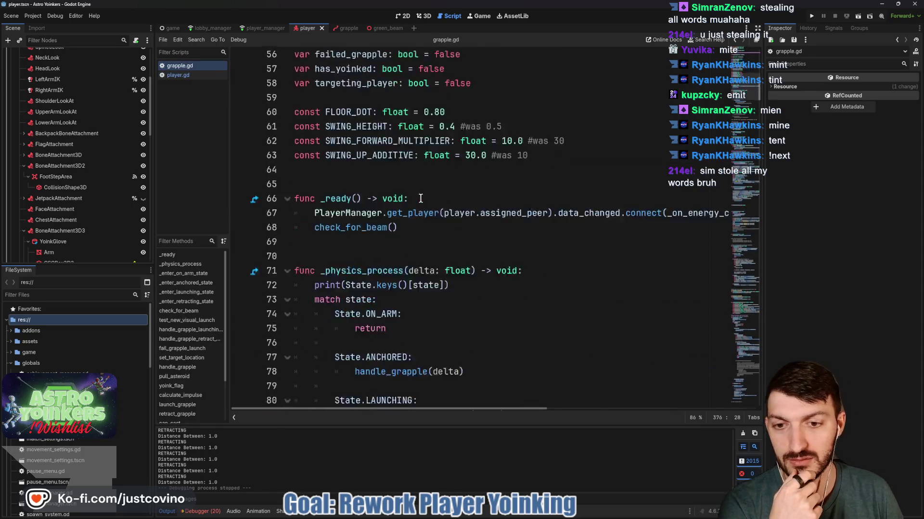
{"action": "scroll", "coordinate": [421, 200], "scroll_direction": "down", "scroll_amount": 1}
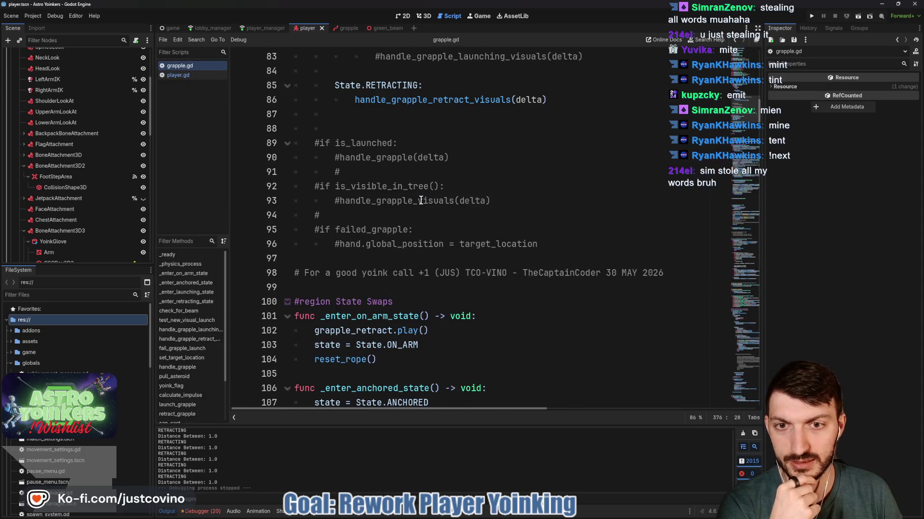
{"action": "scroll", "coordinate": [421, 200], "scroll_direction": "up", "scroll_amount": 8}
{"action": "scroll", "coordinate": [421, 200], "scroll_direction": "down", "scroll_amount": 3}
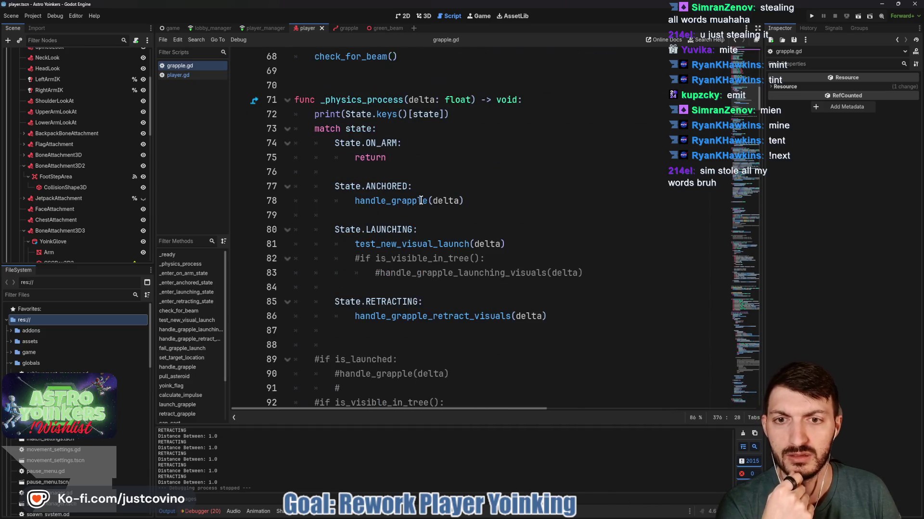
{"action": "double_click", "coordinate": [422, 316]}
{"action": "left_click", "coordinate": [347, 321]}
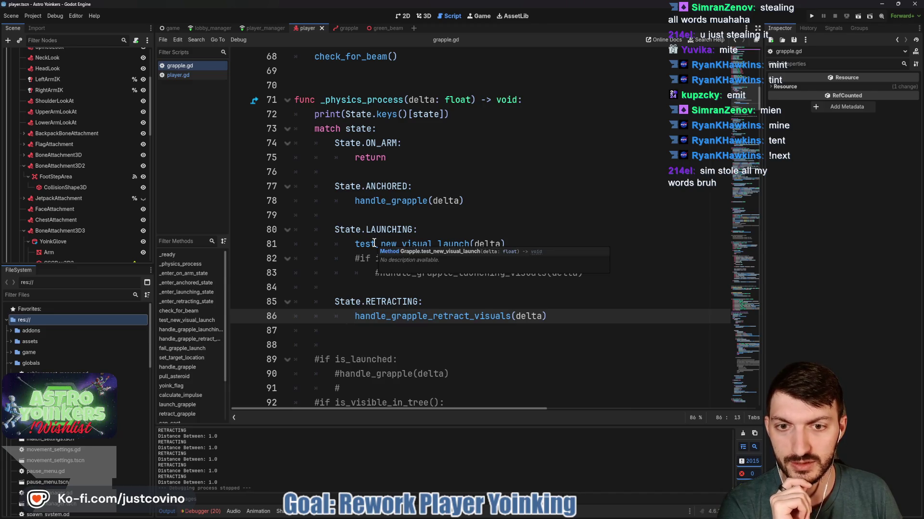
{"action": "scroll", "coordinate": [374, 244], "scroll_direction": "down", "scroll_amount": 7}
{"action": "scroll", "coordinate": [454, 244], "scroll_direction": "down", "scroll_amount": 9}
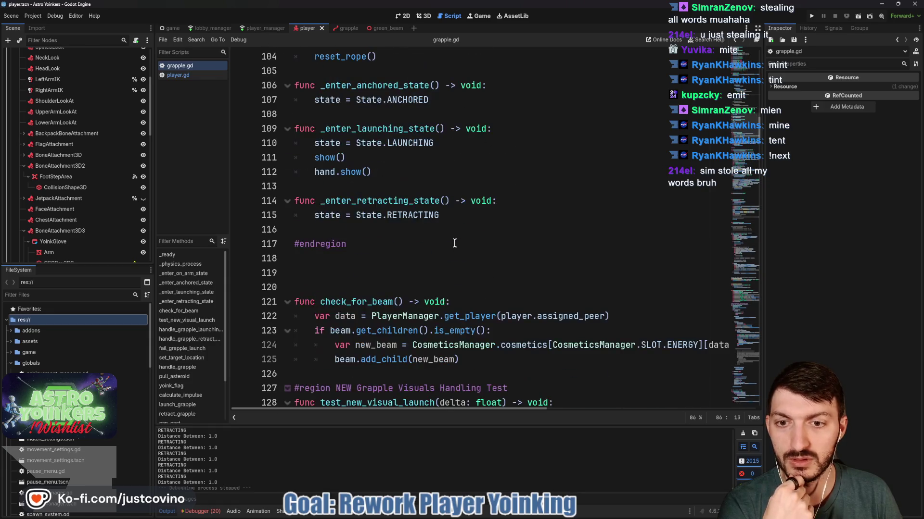
{"action": "left_click", "coordinate": [343, 314]}
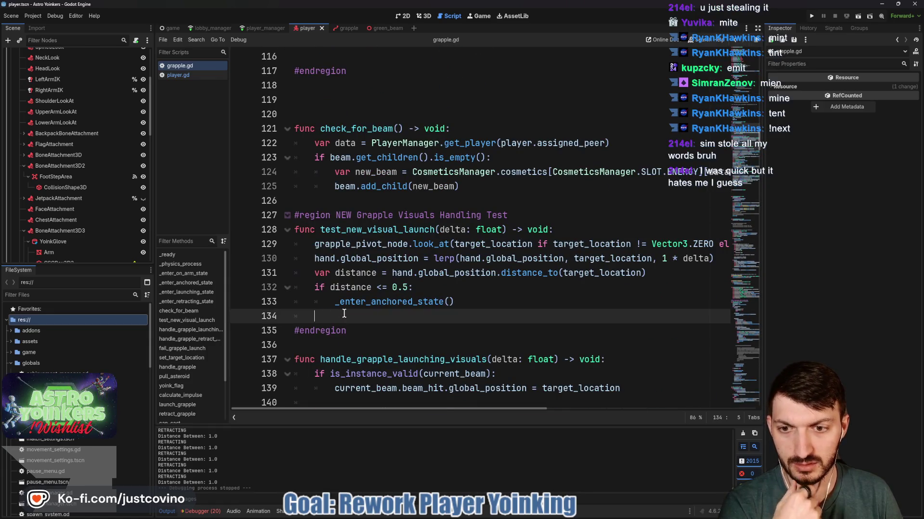
Declare func test_new_visual_retract(delta: float) -> void with a grapple_pivot_node.look_at(target) line
{"action": "key", "text": "Return"}
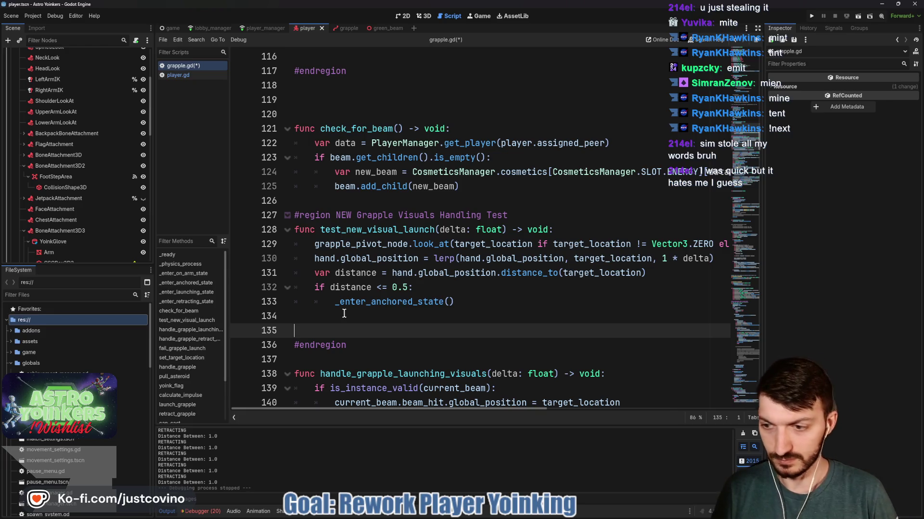
{"action": "type", "text": "func"}
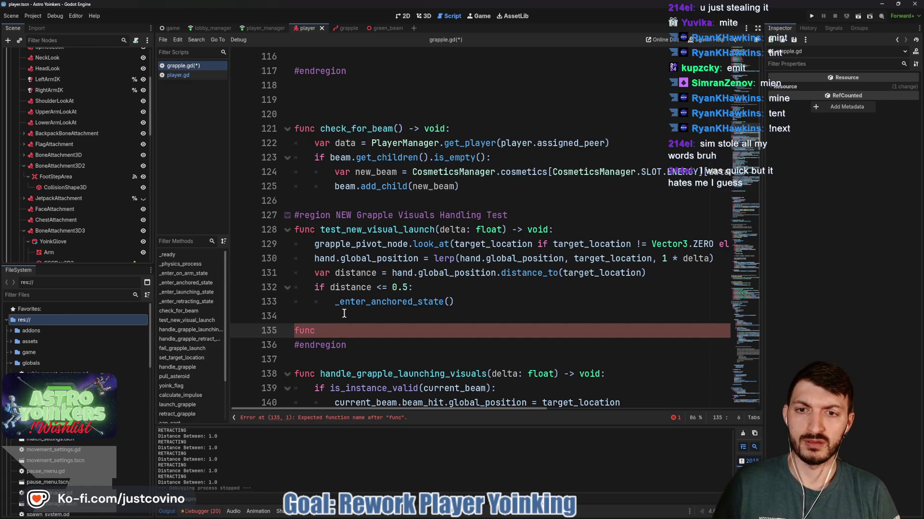
{"action": "type", "text": "test_new_visual_ret"}
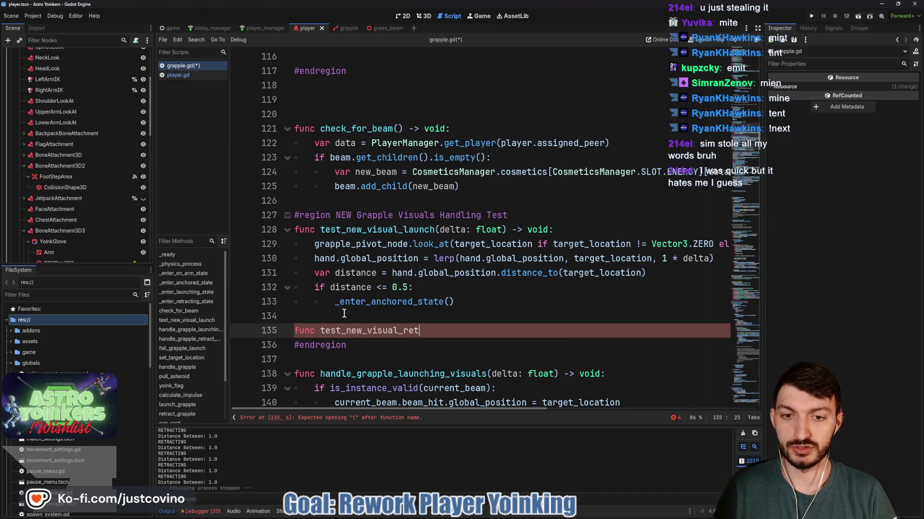
{"action": "type", "text": "ract(delta"}
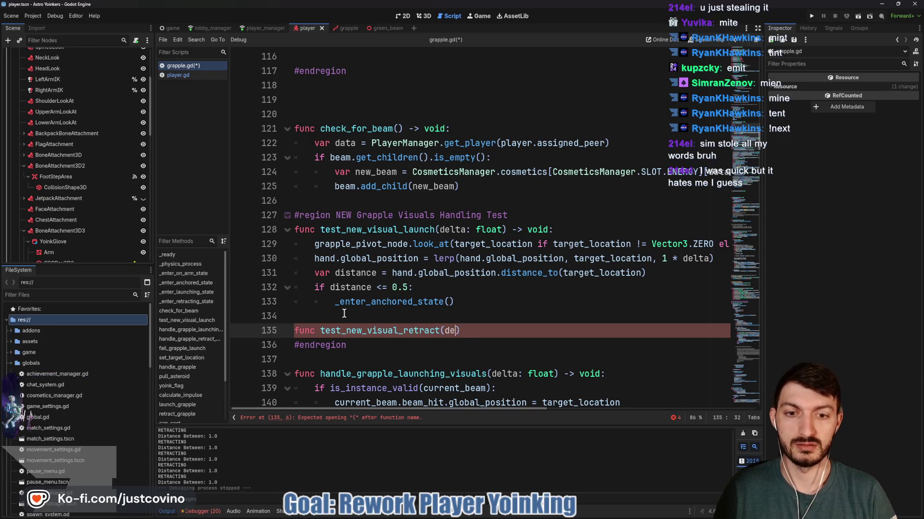
{"action": "type", "text": ": float) -> v"}
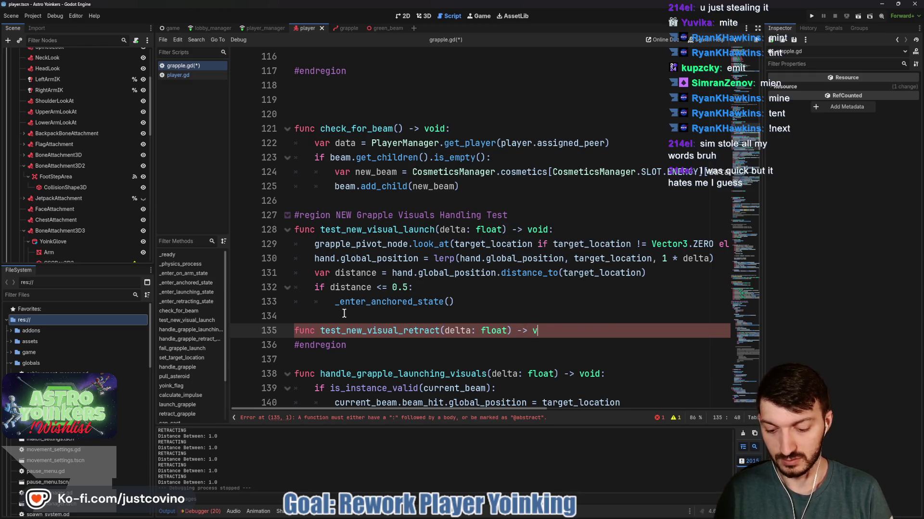
{"action": "type", "text": "oid:"}
{"action": "key", "text": "Return"}
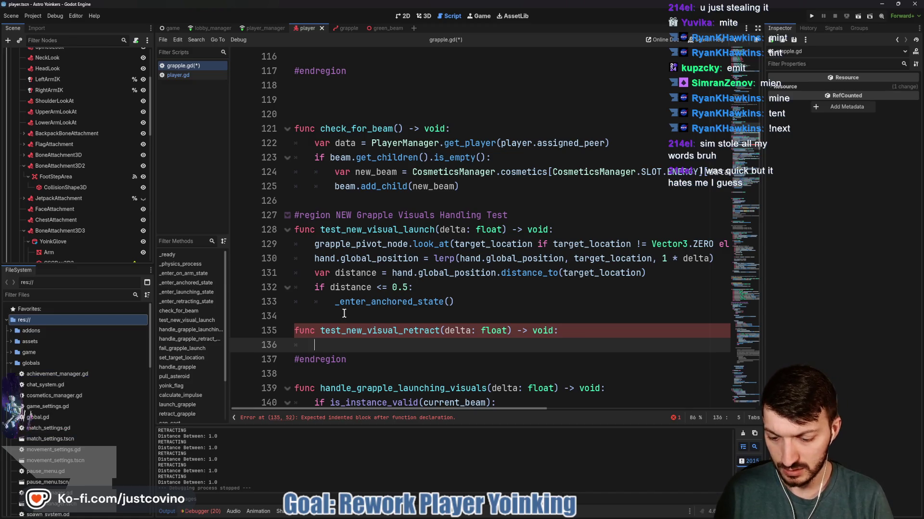
{"action": "type", "text": "grapple_pivot"}
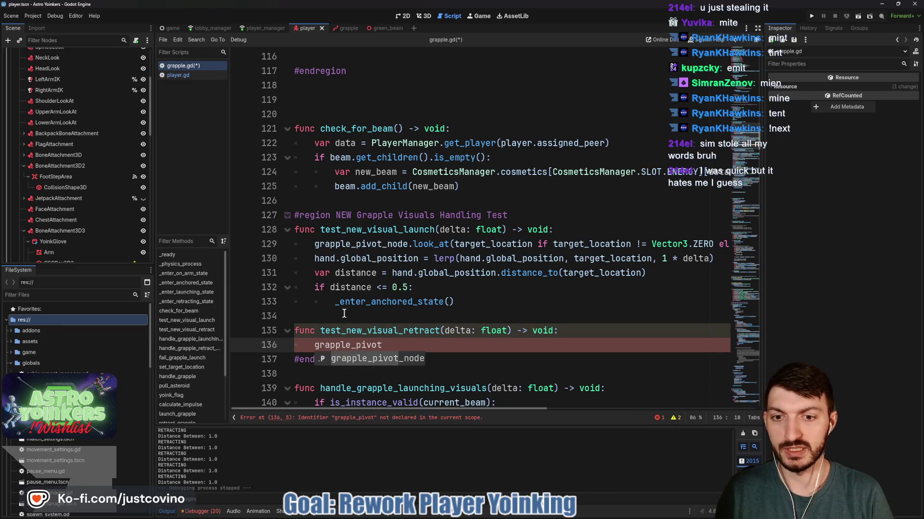
{"action": "key", "text": "Return"}
{"action": "type", "text": ".look_at(t"}
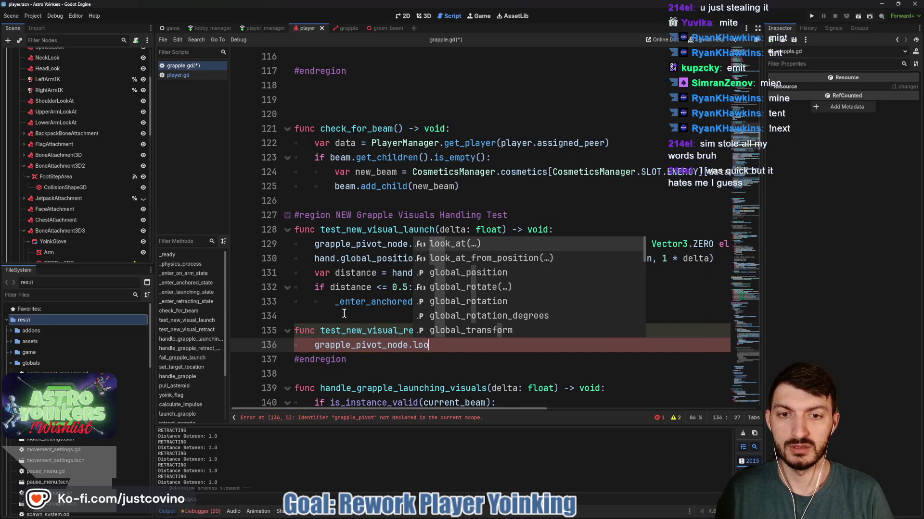
{"action": "key", "text": "Return"}
{"action": "type", "text": "arget"}
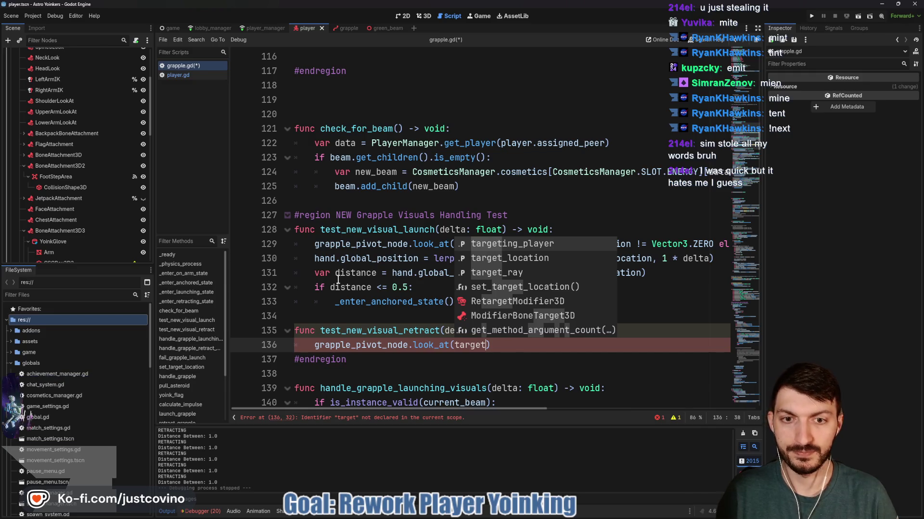
{"action": "key", "text": "Escape"}
Replace the look_at target with the launch function's target_location-or-forward expression from line 129
{"action": "double_click", "coordinate": [493, 244]}
{"action": "mouse_move", "coordinate": [542, 251]}
{"action": "left_mouse_down"}
{"action": "mouse_move", "coordinate": [724, 244]}
{"action": "mouse_move", "coordinate": [712, 243]}
{"action": "left_mouse_up"}
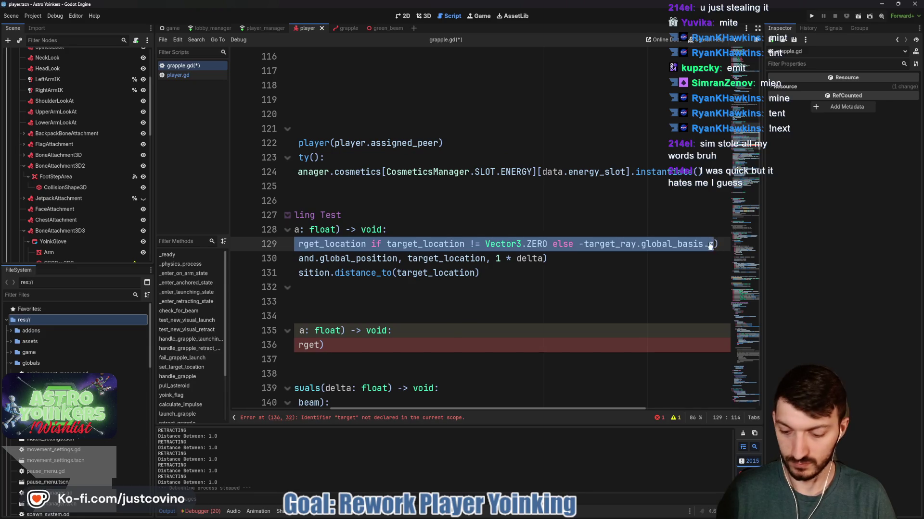
{"action": "left_click_drag", "start_coordinate": [486, 345], "coordinate": [468, 344]}
{"action": "type", "text": "target_location if target_location != Vector3.ZERO else -target_ray.global_basis.z"}
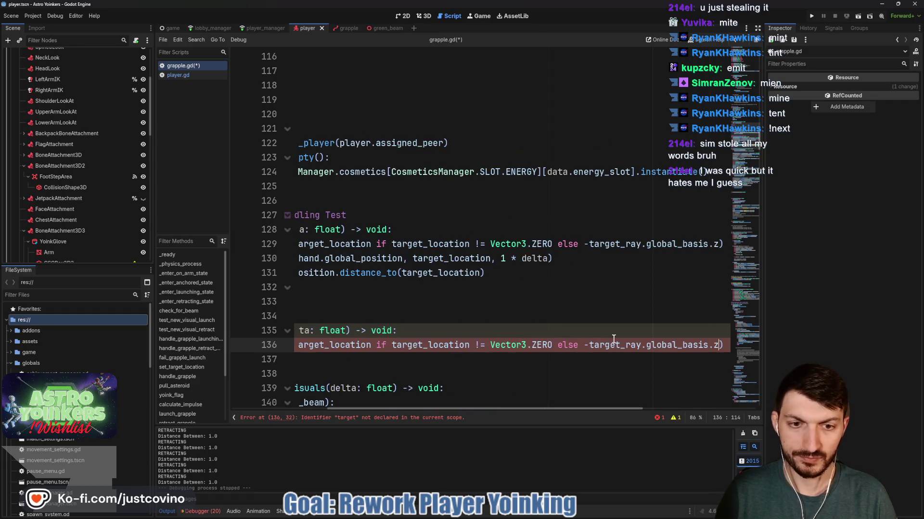
{"action": "scroll", "coordinate": [332, 353], "scroll_direction": "left", "scroll_amount": 5}
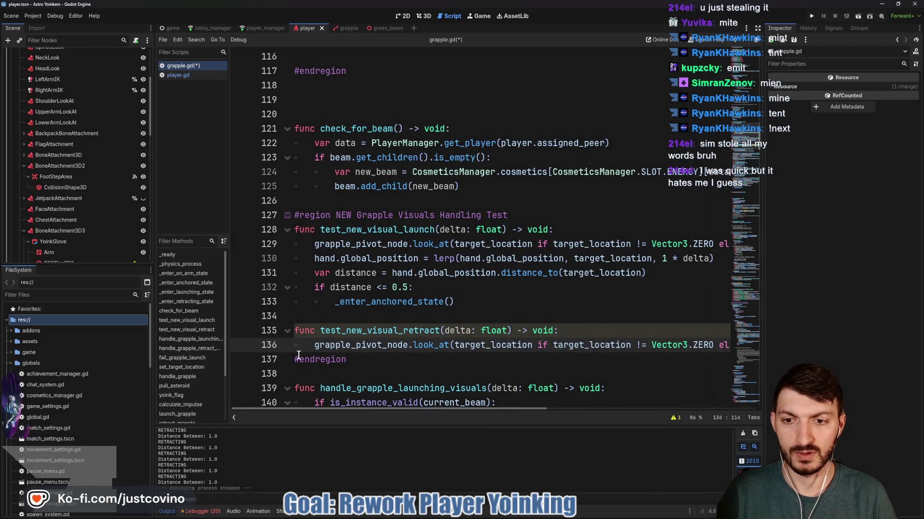
Add target_location = lerp(target_location, grapple_pivot_node.global_position, 1 * delta) below the look_at line
{"action": "left_click", "coordinate": [297, 359]}
{"action": "key", "text": "Return"}
{"action": "key", "text": "Up"}
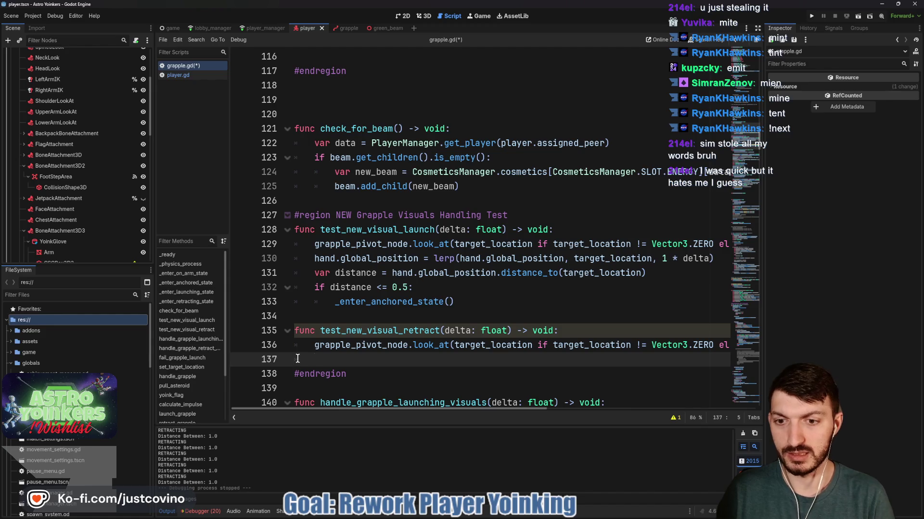
{"action": "type", "text": "hand.global_"}
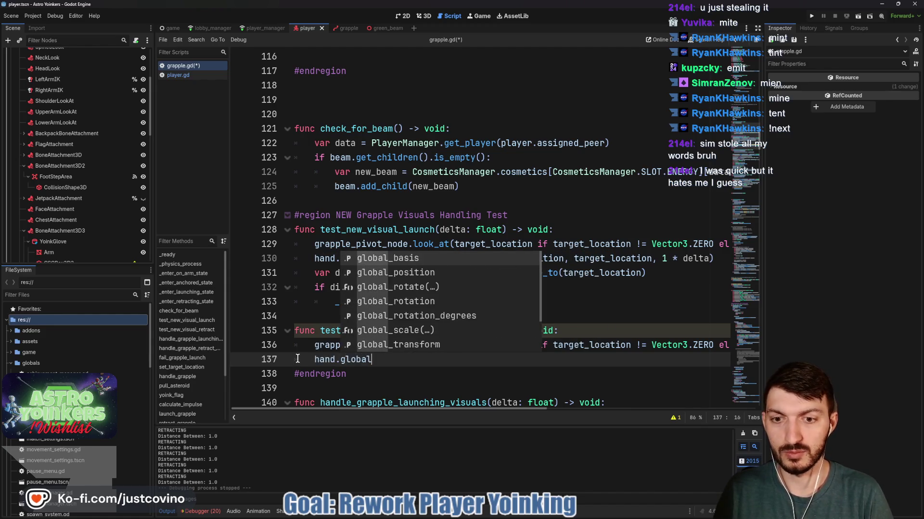
{"action": "type", "text": "pos"}
{"action": "key", "text": "BackSpace"}
{"action": "key", "text": "BackSpace"}
{"action": "key", "text": "BackSpace"}
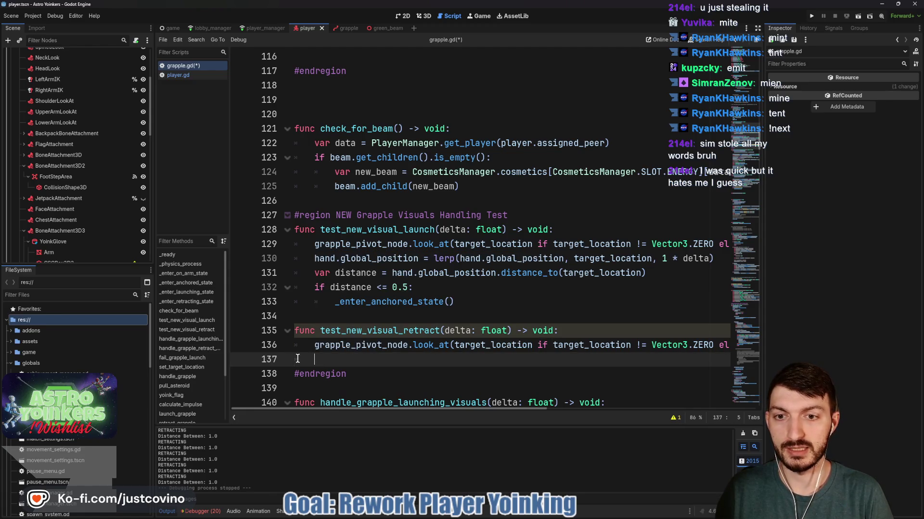
{"action": "type", "text": "target_location"}
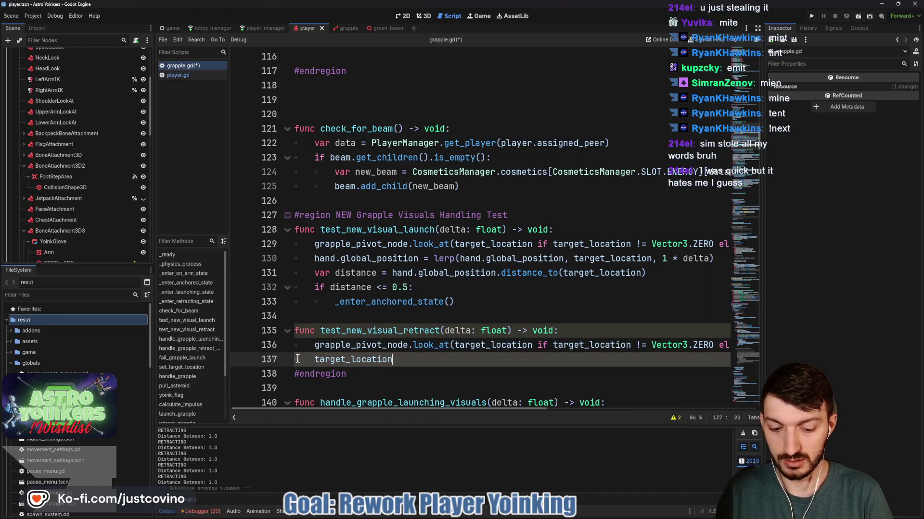
{"action": "type", "text": " = lerp(targ"}
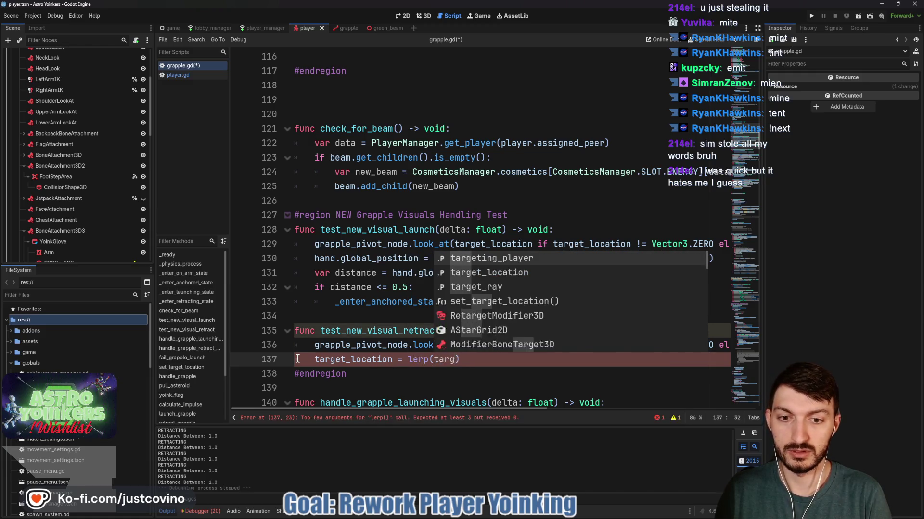
{"action": "type", "text": "et_lo"}
{"action": "key", "text": "Return"}
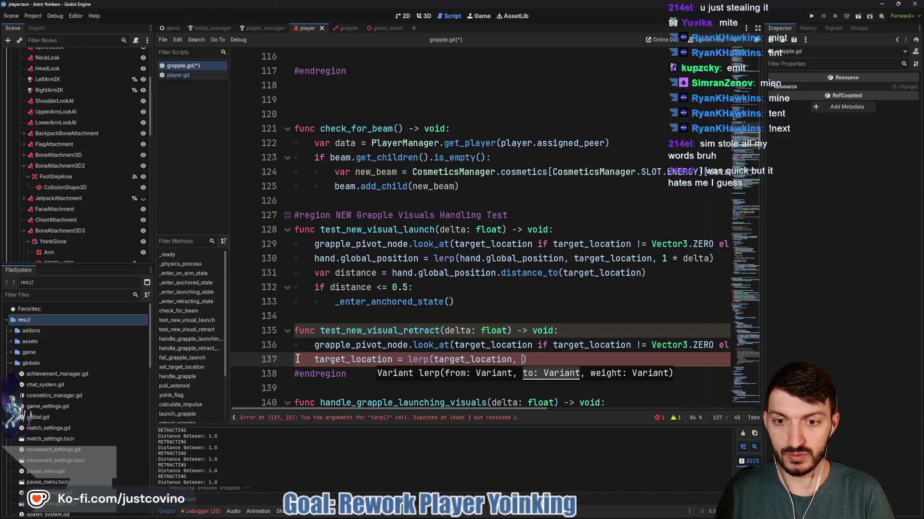
{"action": "type", "text": "grapple"}
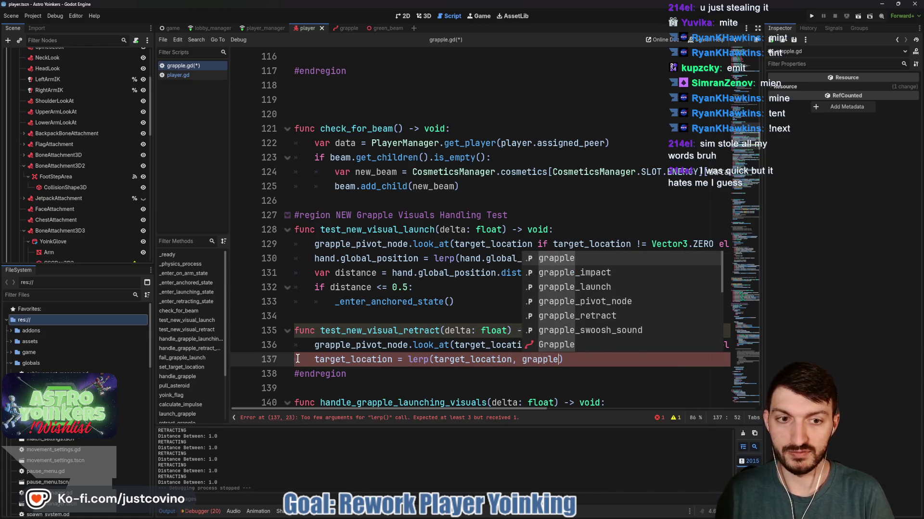
{"action": "type", "text": "_pivot"}
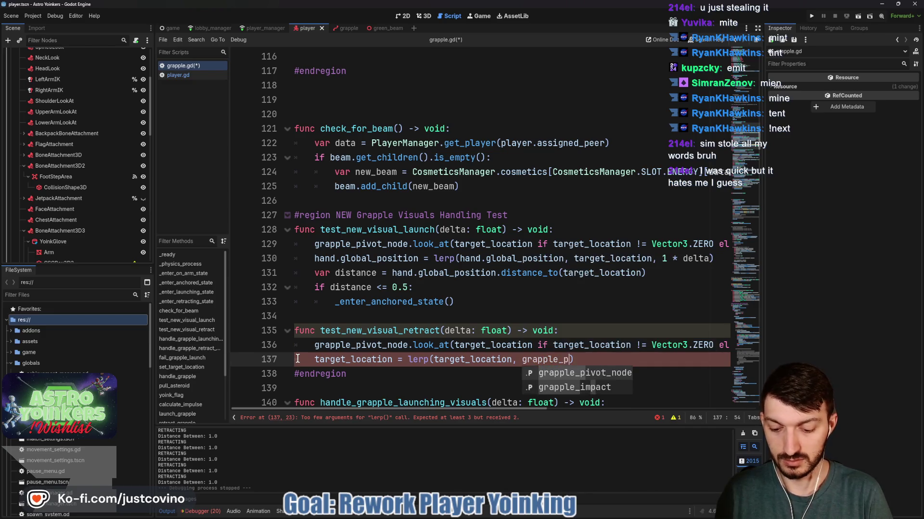
{"action": "type", "text": "_node.global"}
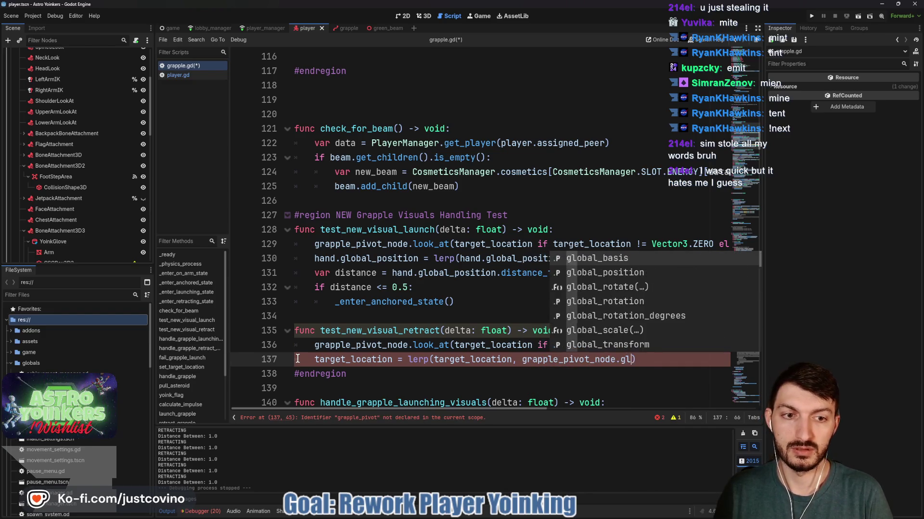
{"action": "key", "text": "Down"}
{"action": "key", "text": "Return"}
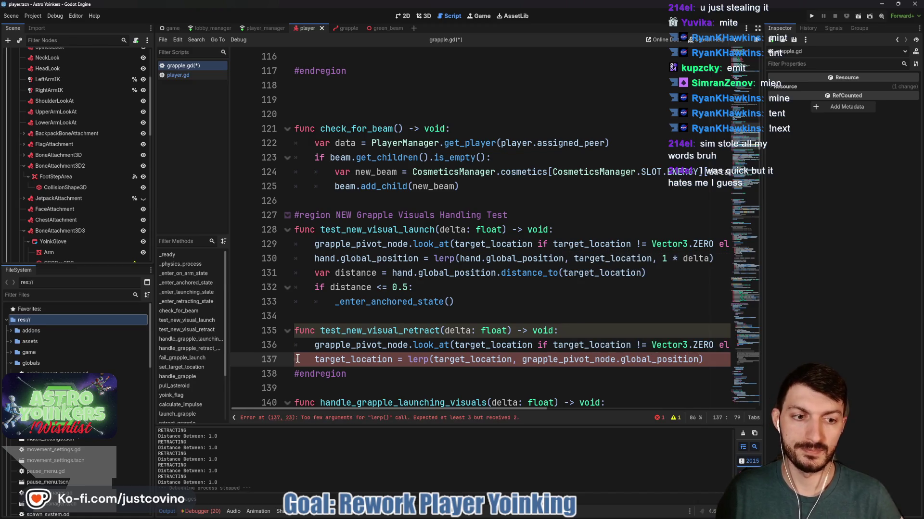
{"action": "type", "text": ", 1 * delta"}
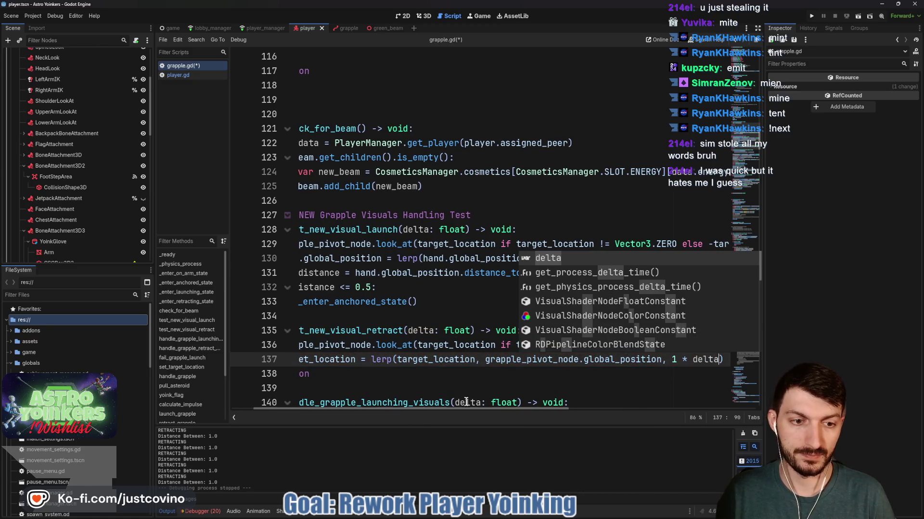
{"action": "key", "text": "Escape"}
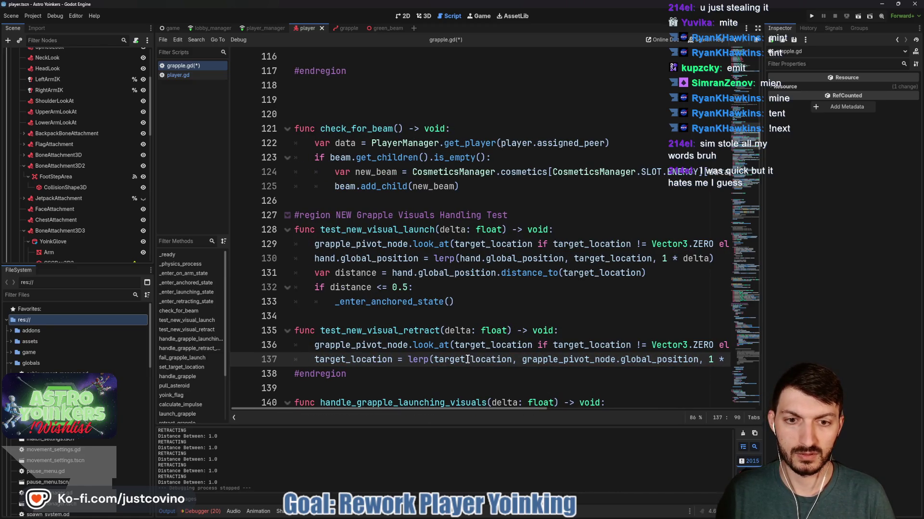
{"action": "type", "text": ")"}
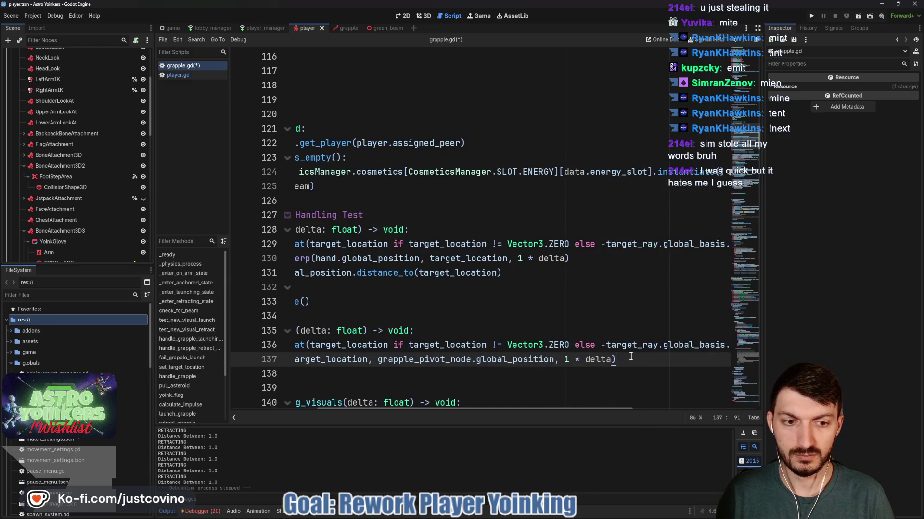
{"action": "key", "text": "Return"}
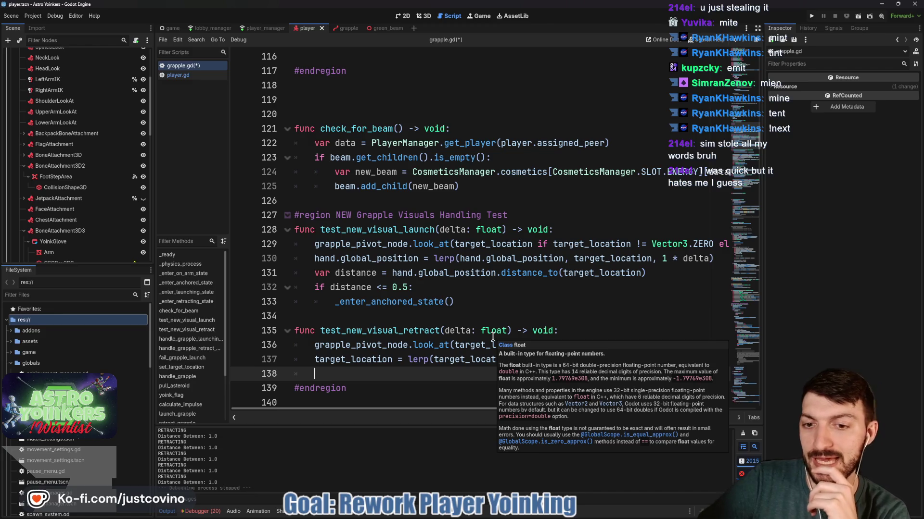
Add hand.global_position = target_location to test_new_visual_retract
{"action": "type", "text": "hand.g"}
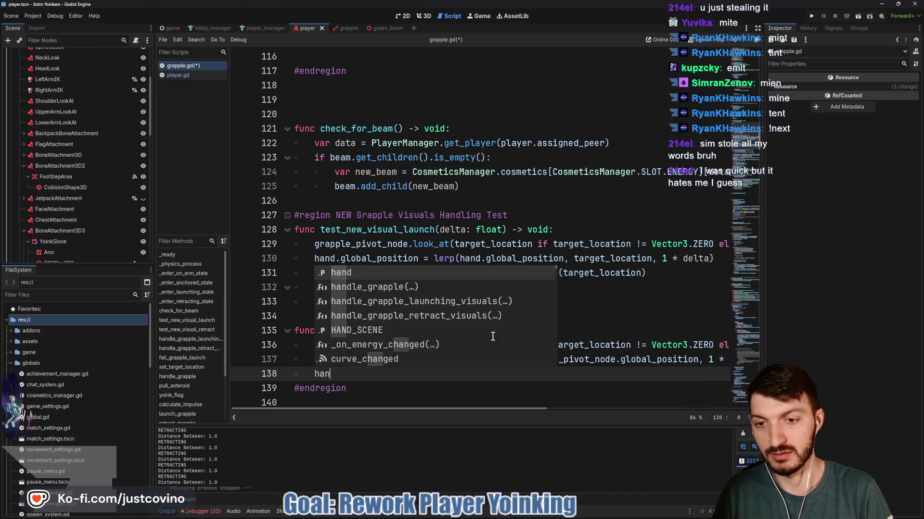
{"action": "type", "text": "lobal"}
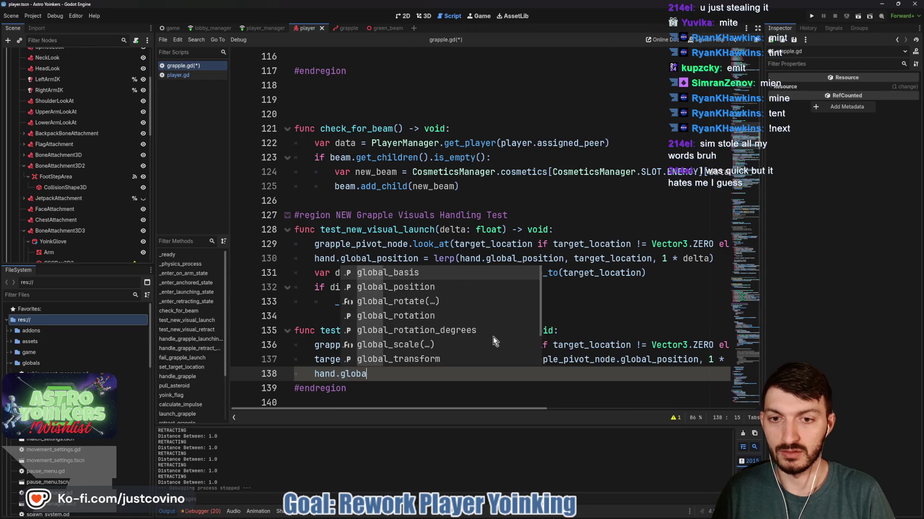
{"action": "key", "text": "Down"}
{"action": "key", "text": "Return"}
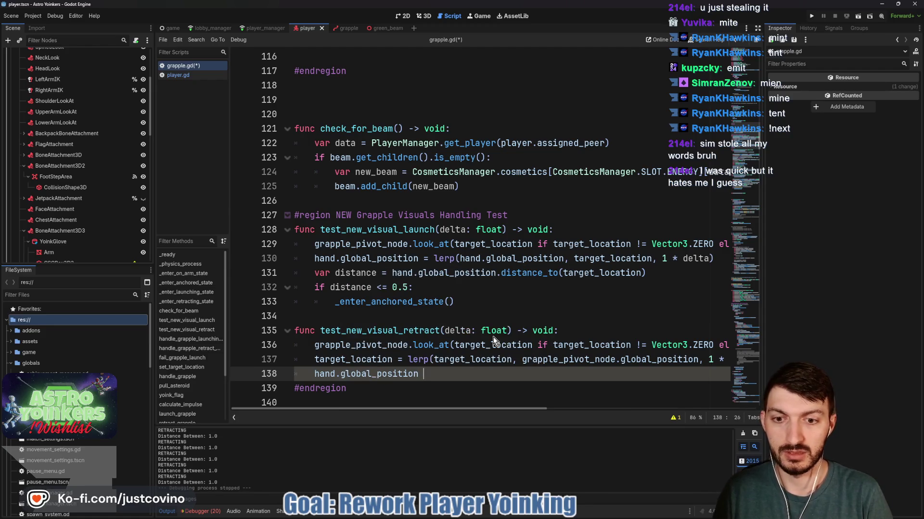
{"action": "type", "text": "= target"}
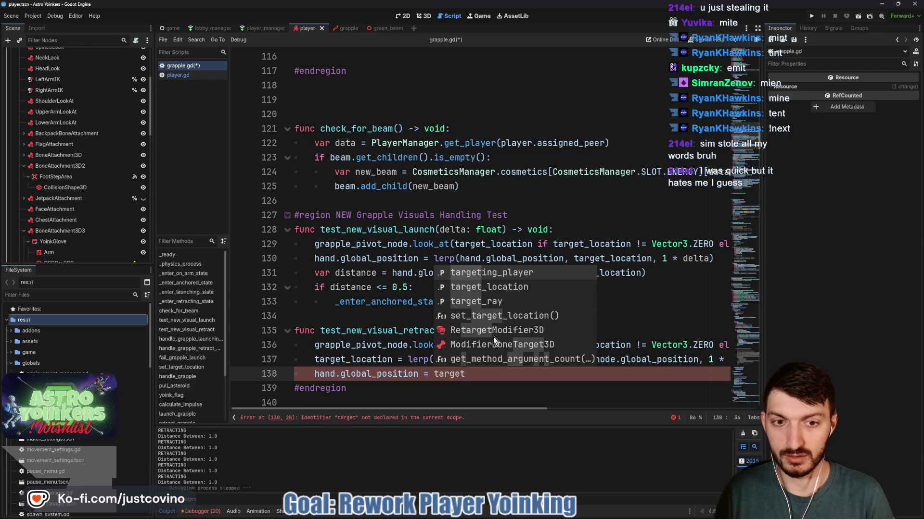
{"action": "key", "text": "Down"}
{"action": "key", "text": "Return"}
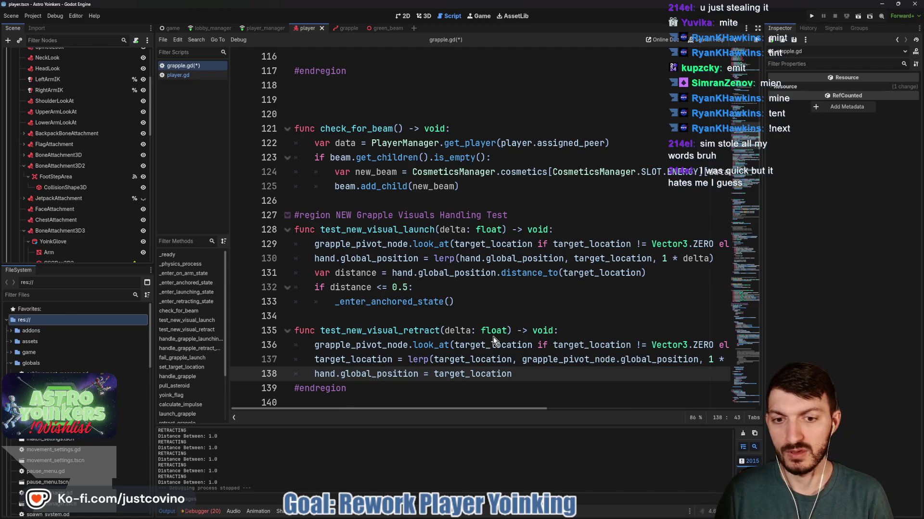
Add distance = target_location.distance_to(grapple_pivot_node.global_position) on the next line
{"action": "key", "text": "Return"}
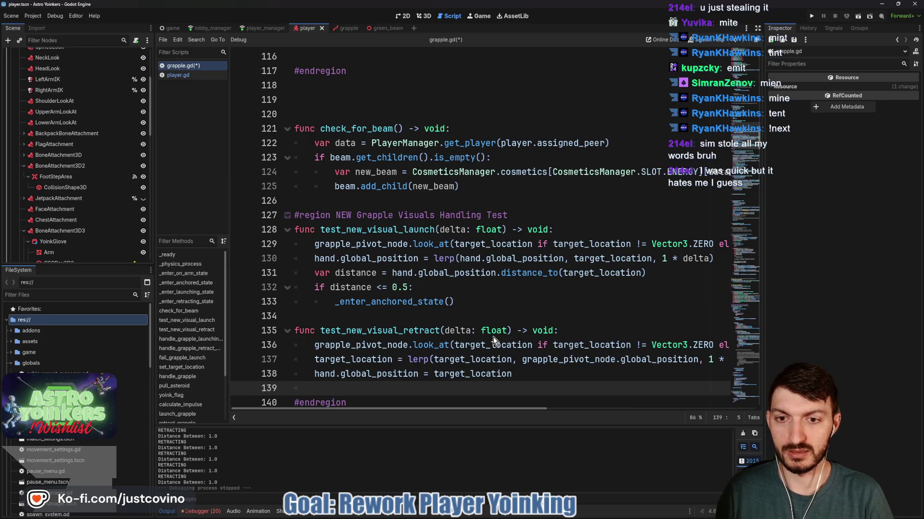
{"action": "type", "text": "distance = "}
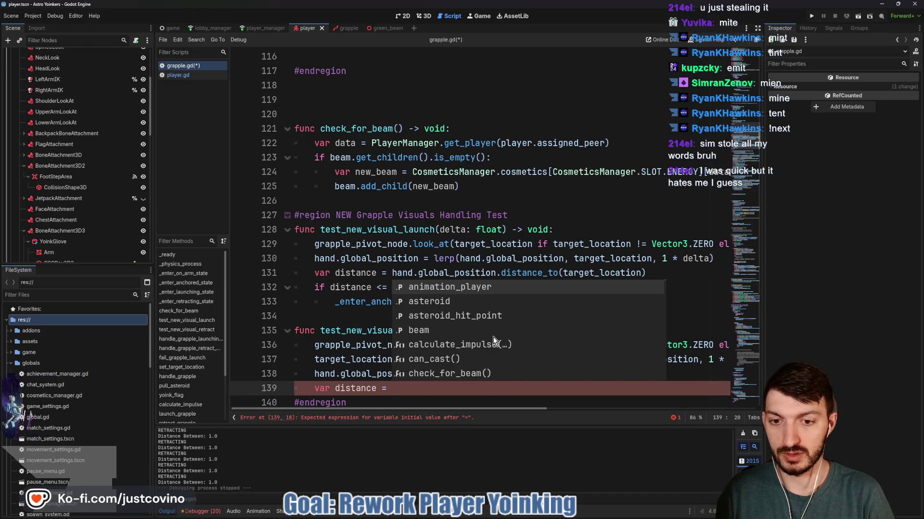
{"action": "type", "text": "target_location"}
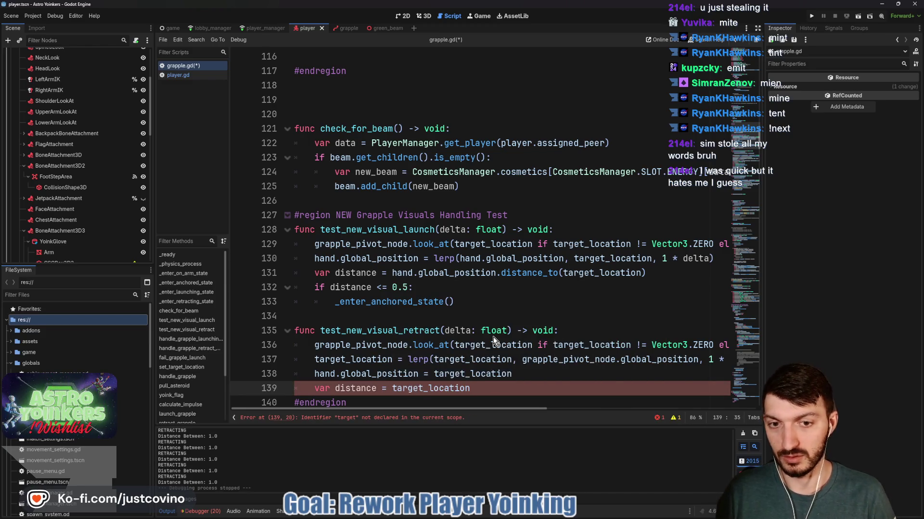
{"action": "type", "text": ".distance"}
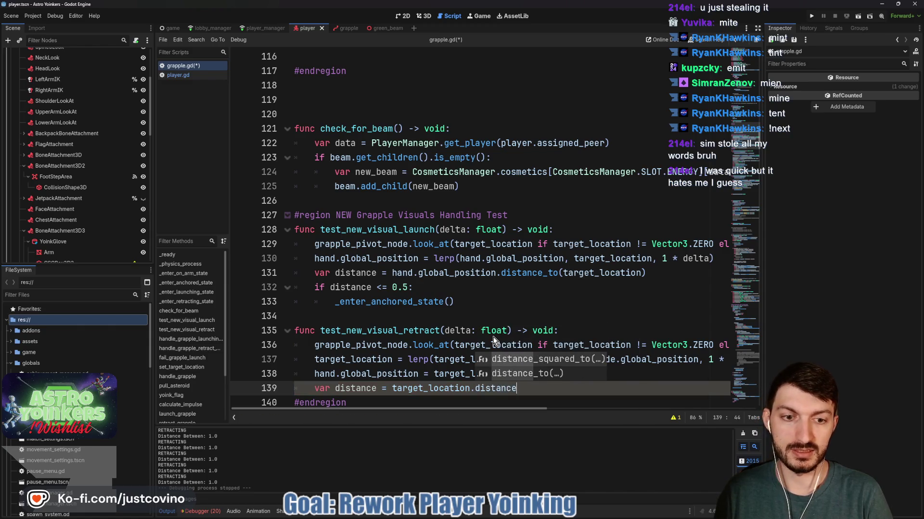
{"action": "key", "text": "Return"}
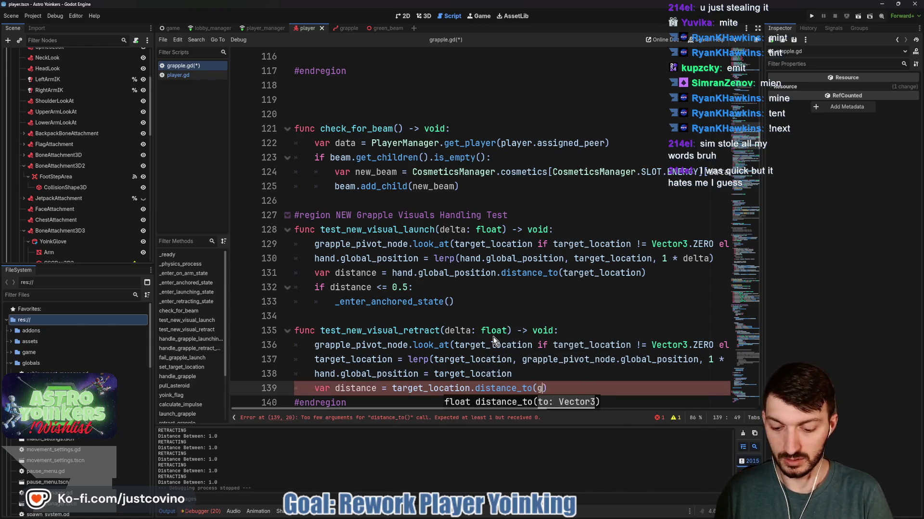
{"action": "type", "text": "grapple"}
{"action": "key", "text": "Down"}
{"action": "key", "text": "Down"}
{"action": "key", "text": "Down"}
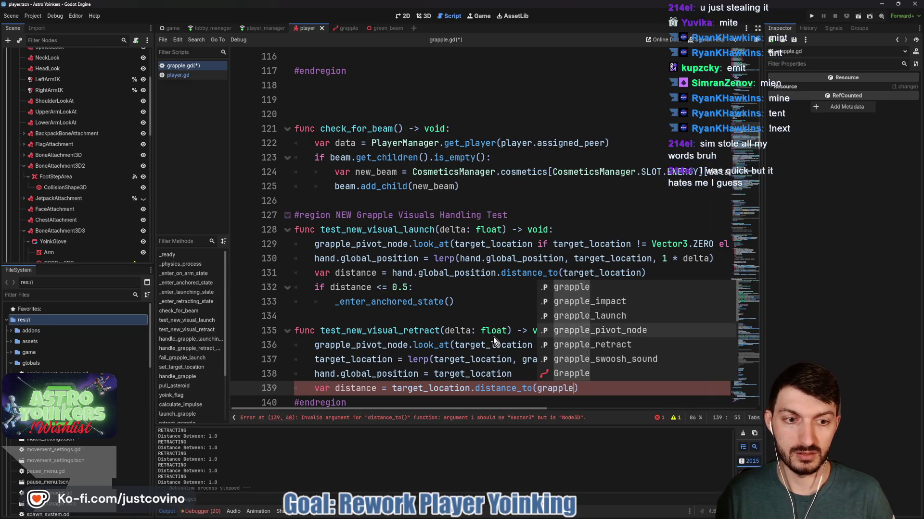
{"action": "key", "text": "Return"}
{"action": "type", "text": ".glob"}
{"action": "type", "text": "al_p"}
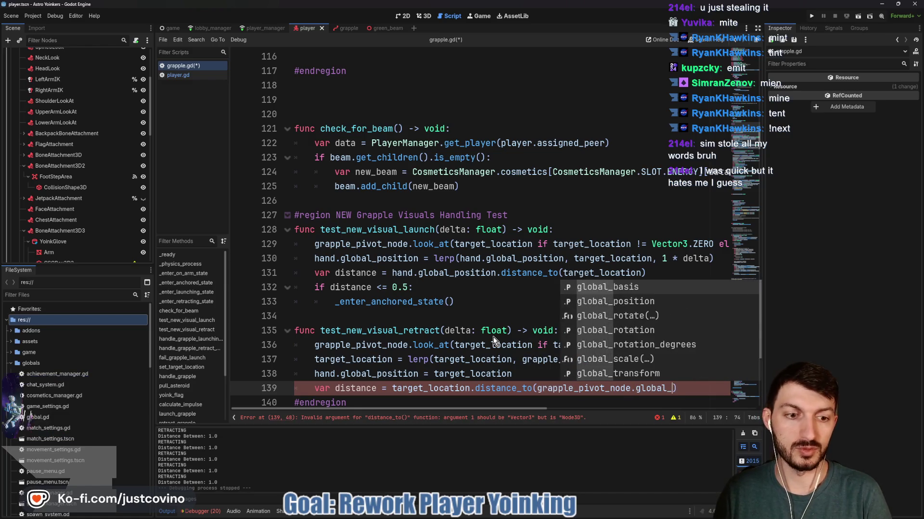
{"action": "key", "text": "Return"}
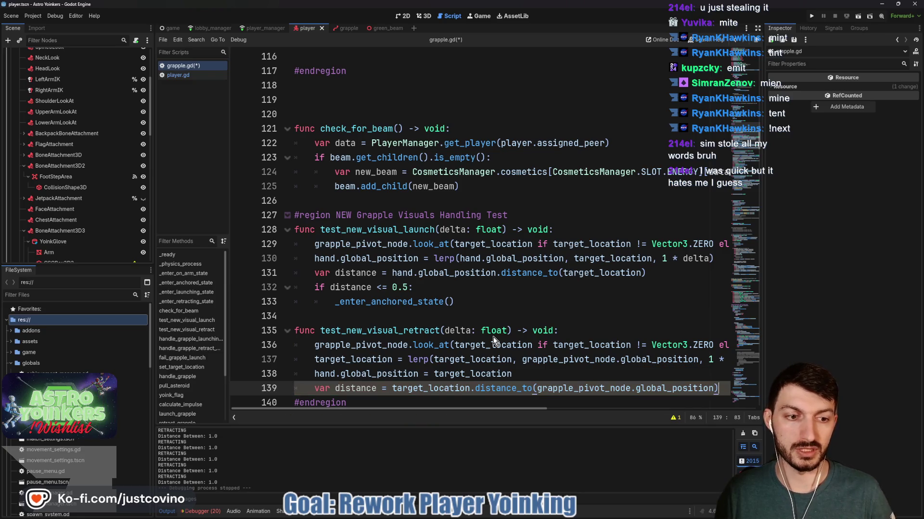
{"action": "key", "text": "Return"}
Add 'if distance <= 0.5:' with an indented _enter_on_arm_state() call, then save grapple.gd
{"action": "type", "text": "f distan"}
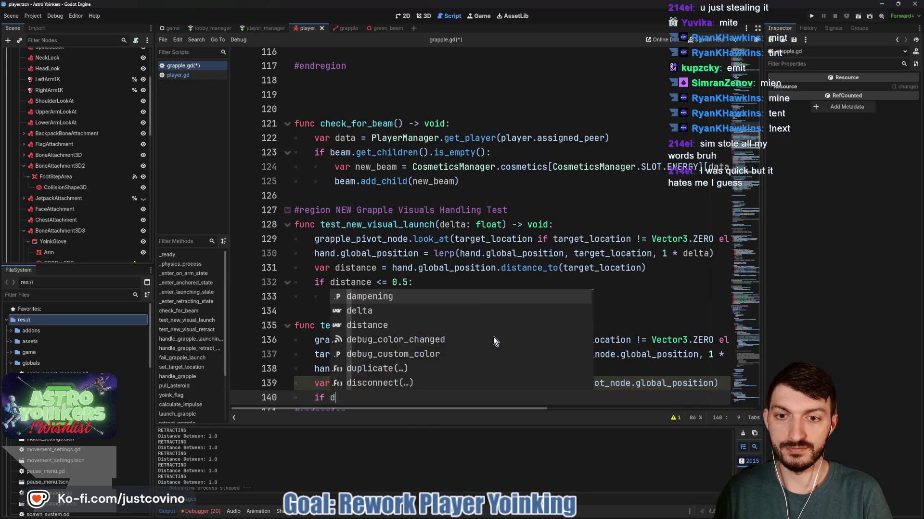
{"action": "type", "text": "ce <= "}
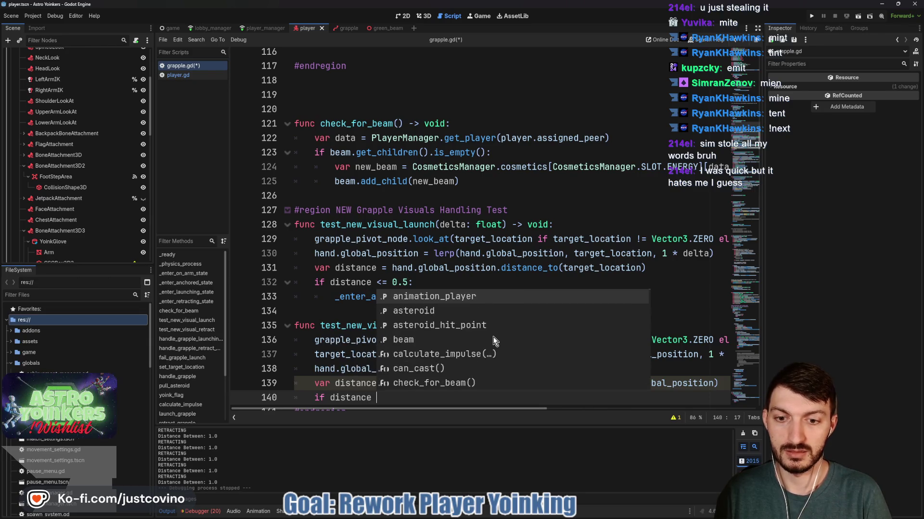
{"action": "type", "text": "0.5\""}
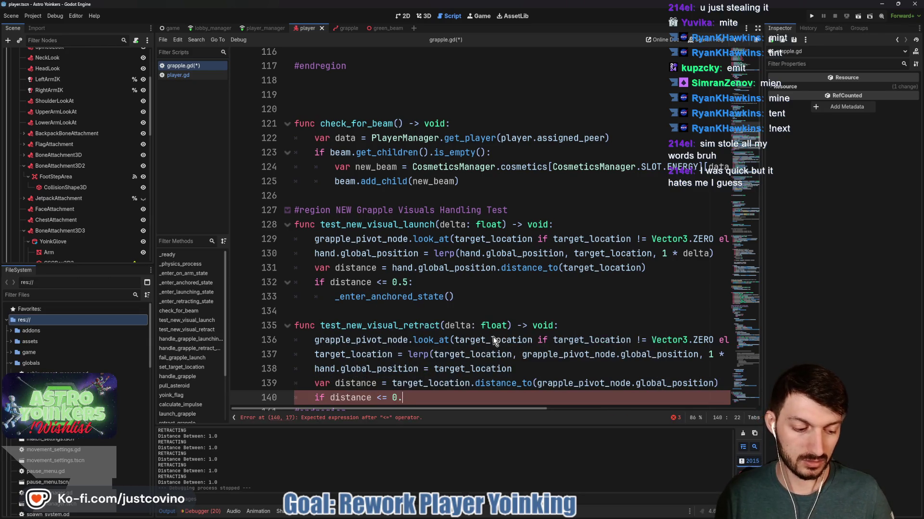
{"action": "key", "text": "Return"}
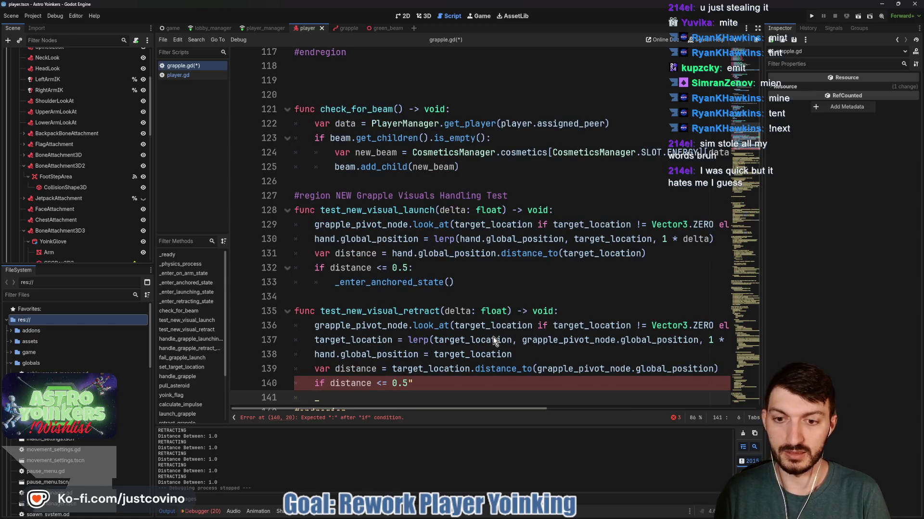
{"action": "left_click", "coordinate": [421, 383]}
{"action": "key", "text": "BackSpace"}
{"action": "type", "text": ":"}
{"action": "key", "text": "Down"}
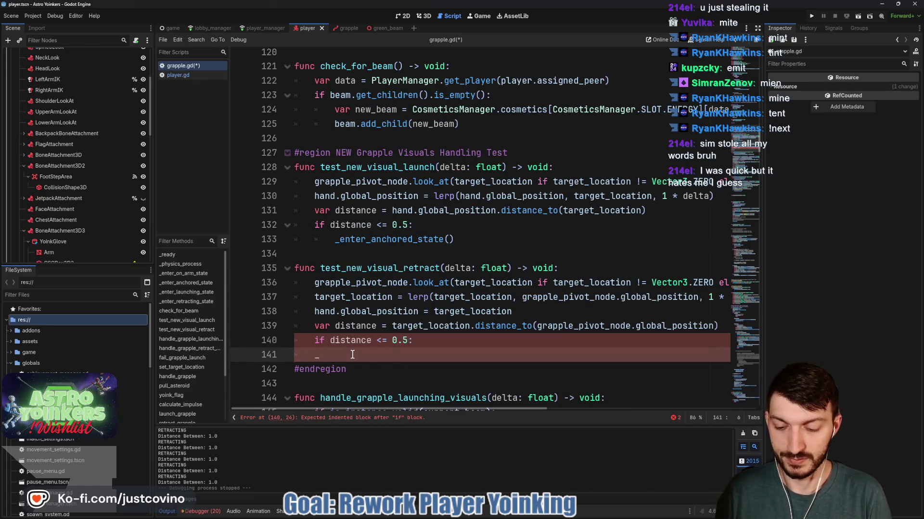
{"action": "type", "text": "enter"}
{"action": "key", "text": "Down"}
{"action": "key", "text": "Down"}
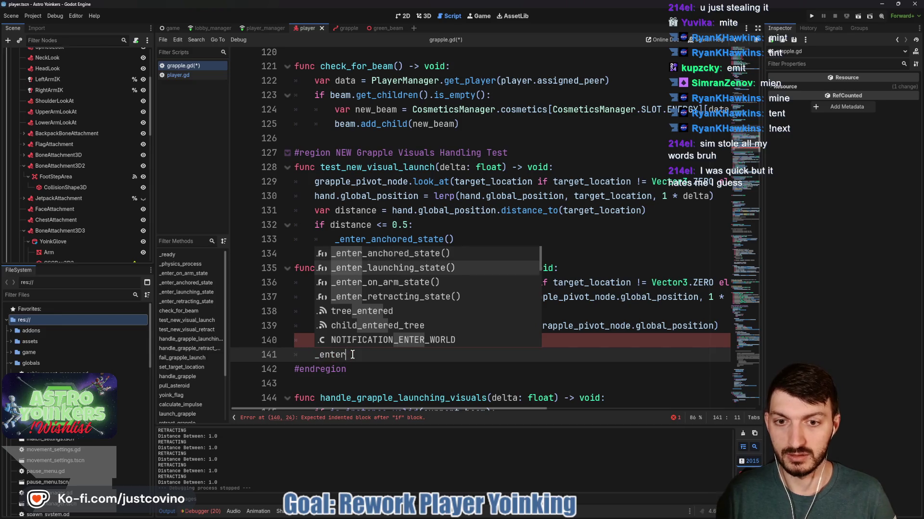
{"action": "key", "text": "Return"}
{"action": "key", "text": "Home"}
{"action": "key", "text": "Tab"}
{"action": "left_click", "coordinate": [465, 352]}
{"action": "key", "text": "ctrl+s"}
{"action": "scroll", "coordinate": [393, 275], "scroll_direction": "up", "scroll_amount": 9}
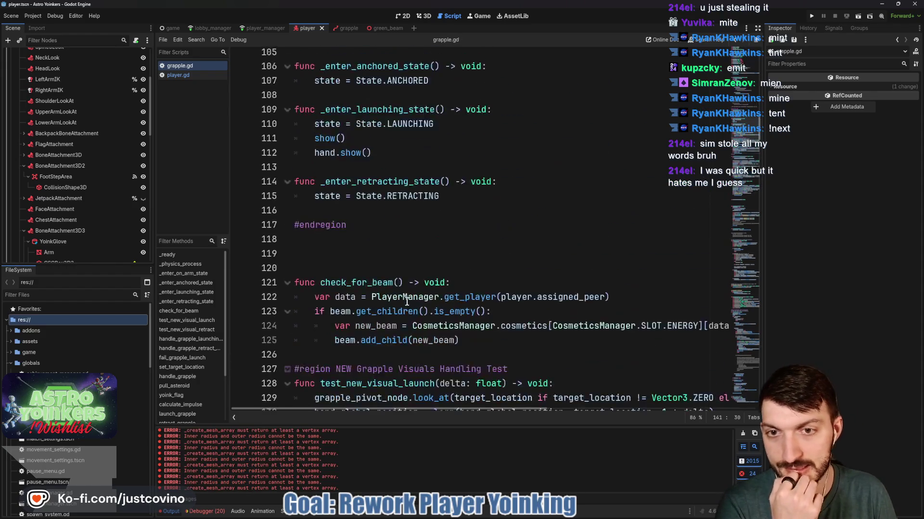
In the RETRACTING case, comment out handle_grapple_retract_visuals, add test_new_visual_retract(delta), and save
{"action": "scroll", "coordinate": [405, 302], "scroll_direction": "up", "scroll_amount": 8}
{"action": "scroll", "coordinate": [405, 302], "scroll_direction": "up", "scroll_amount": 1}
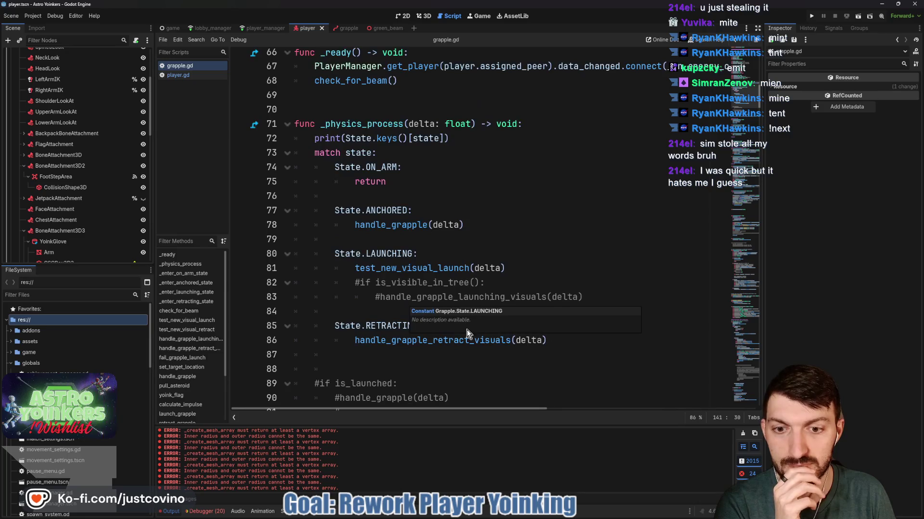
{"action": "left_click", "coordinate": [354, 340]}
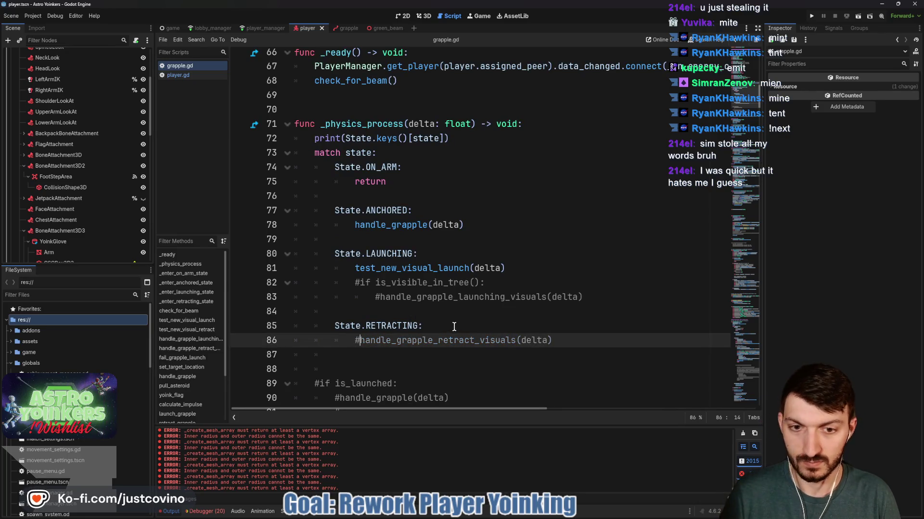
{"action": "key", "text": "Left"}
{"action": "key", "text": "Return"}
{"action": "key", "text": "Up"}
{"action": "type", "text": "test_new"}
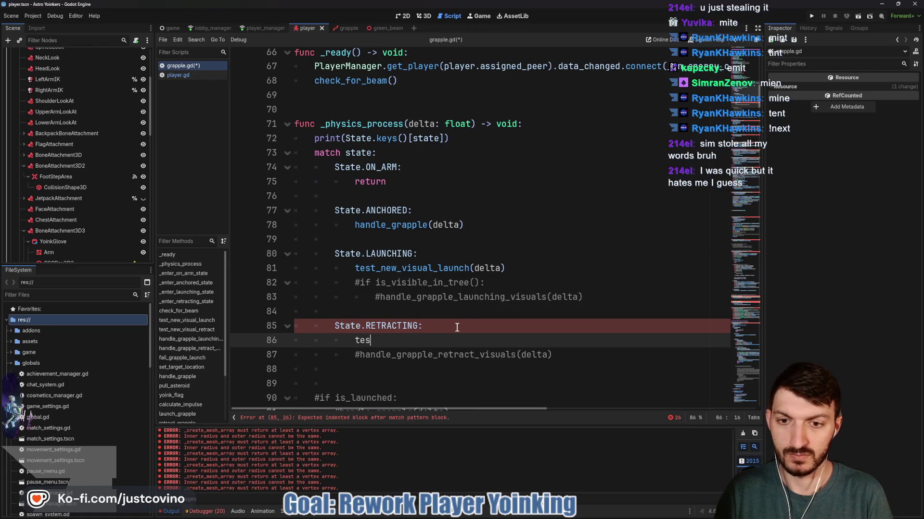
{"action": "key", "text": "Down"}
{"action": "key", "text": "Return"}
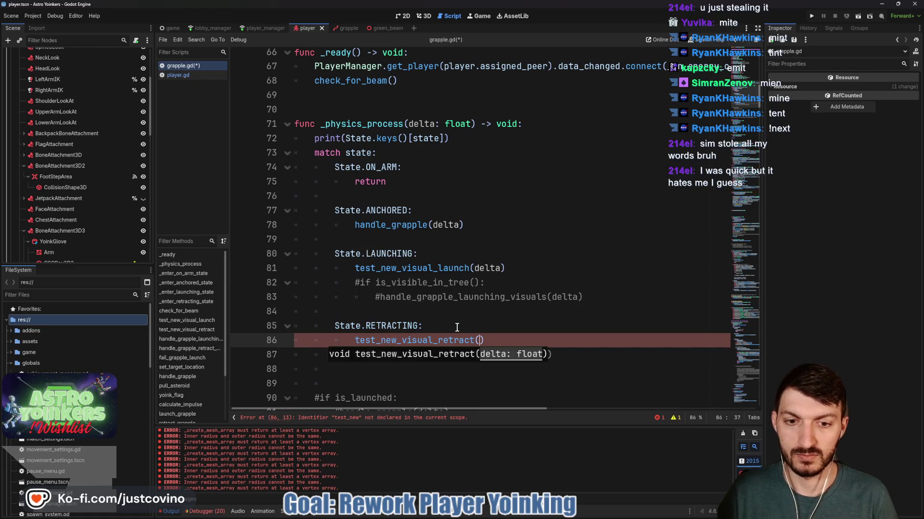
{"action": "type", "text": "delta"}
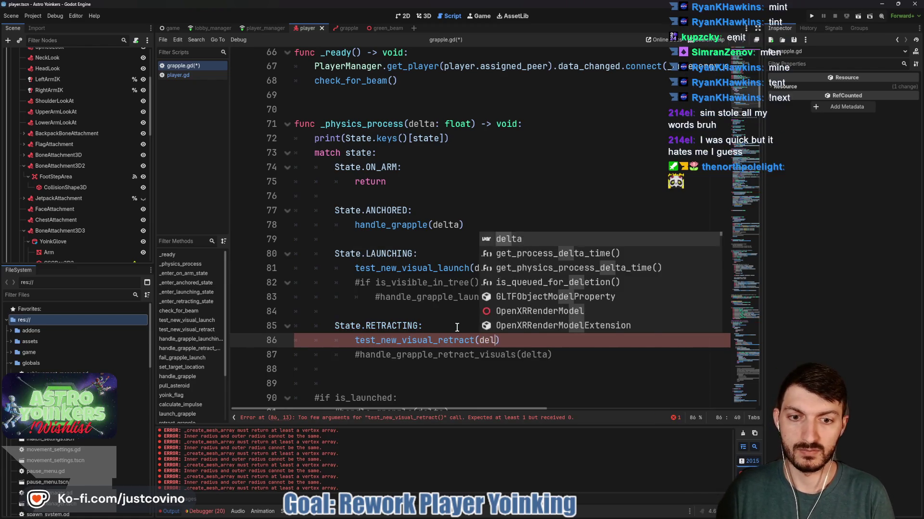
{"action": "left_click", "coordinate": [457, 328]}
{"action": "key", "text": "ctrl+s"}
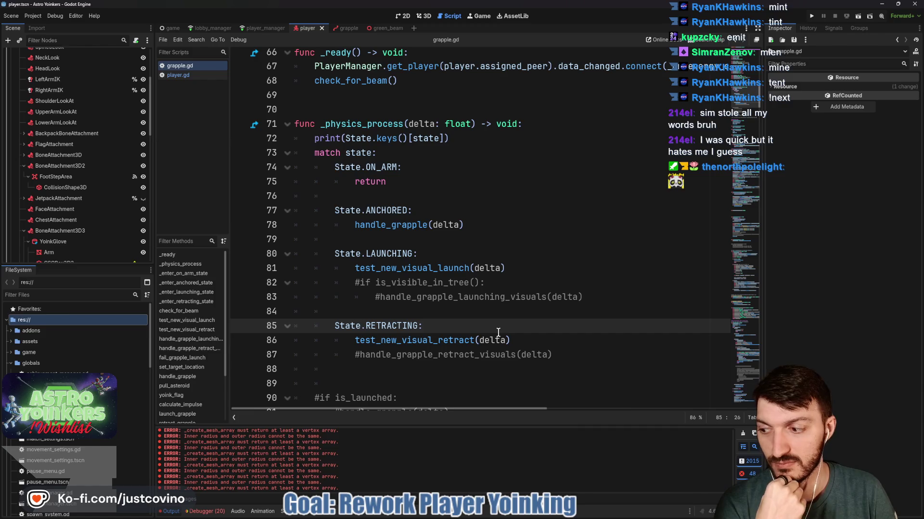
Hide the Output panel and launch a debug run with F5
{"action": "scroll", "coordinate": [499, 332], "scroll_direction": "down", "scroll_amount": 2}
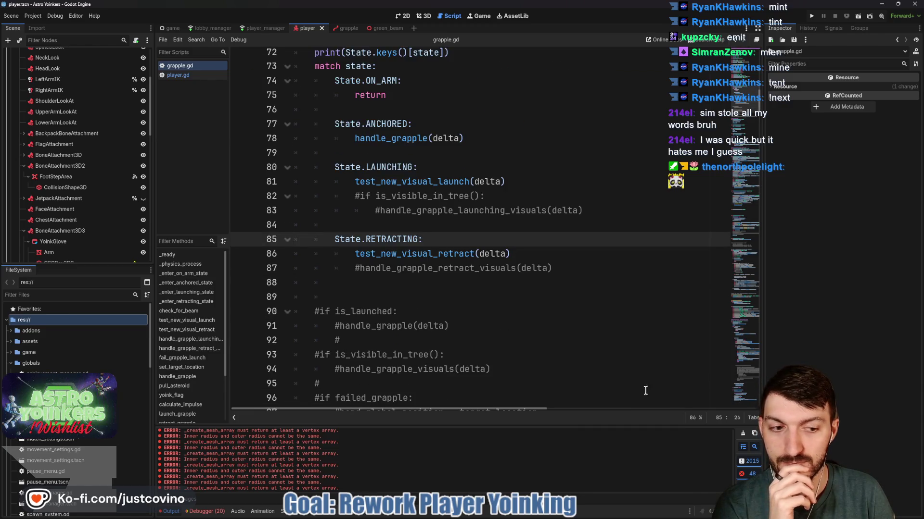
{"action": "left_click", "coordinate": [170, 512]}
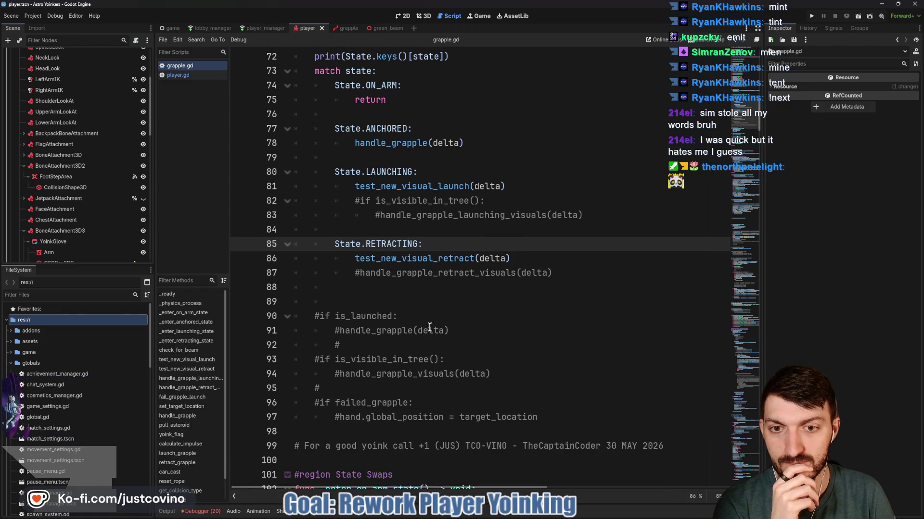
{"action": "scroll", "coordinate": [424, 331], "scroll_direction": "down", "scroll_amount": 4}
{"action": "scroll", "coordinate": [423, 331], "scroll_direction": "up", "scroll_amount": 3}
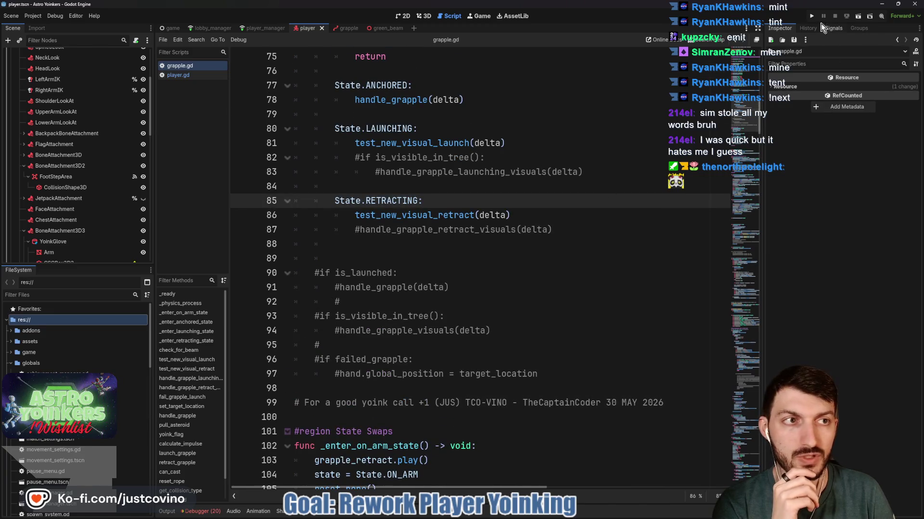
{"action": "key", "text": "F5"}
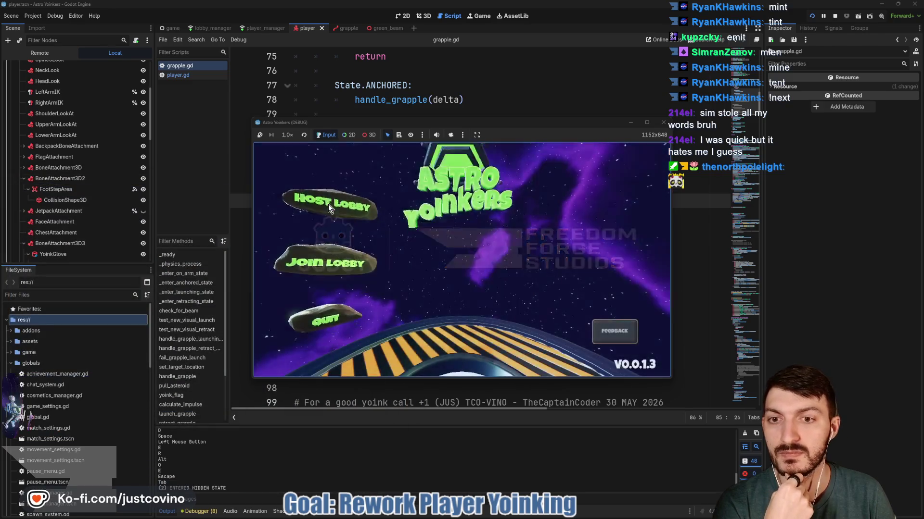
Host a lobby, test grapple launches and retracts, pause the game, and return to grapple.gd
{"action": "left_click", "coordinate": [328, 204]}
{"action": "left_click", "coordinate": [477, 228]}
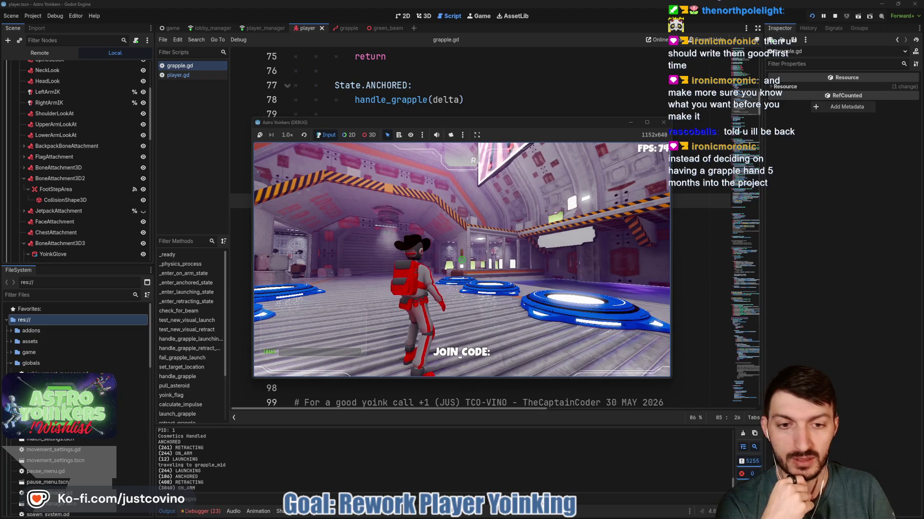
{"action": "key", "text": "Escape"}
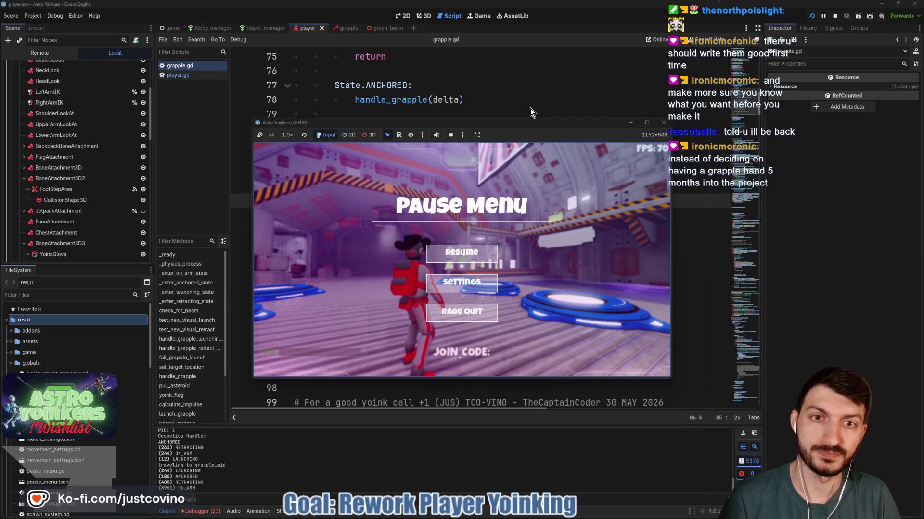
{"action": "left_click", "coordinate": [530, 107]}
{"action": "scroll", "coordinate": [500, 234], "scroll_direction": "down", "scroll_amount": 15}
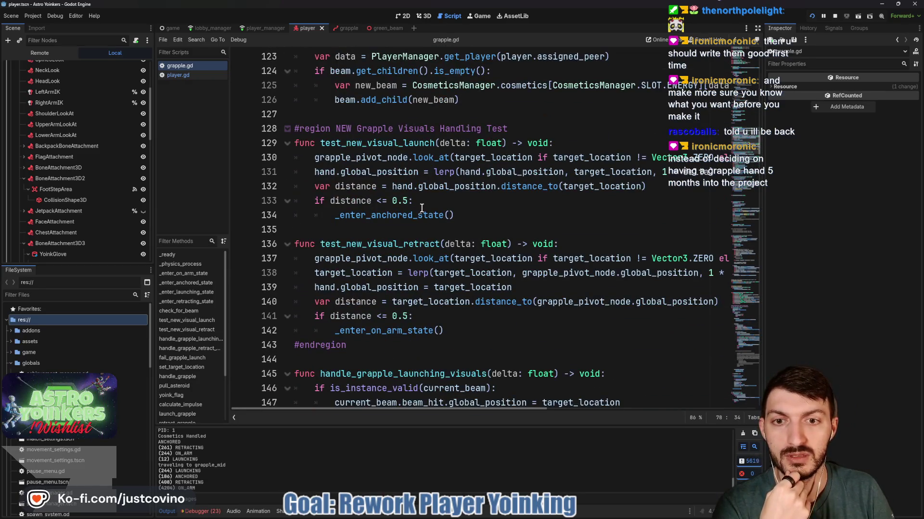
Change both lerp speed multipliers from 1 to 20.0, save grapple.gd, and return to the running game
{"action": "left_click", "coordinate": [665, 173]}
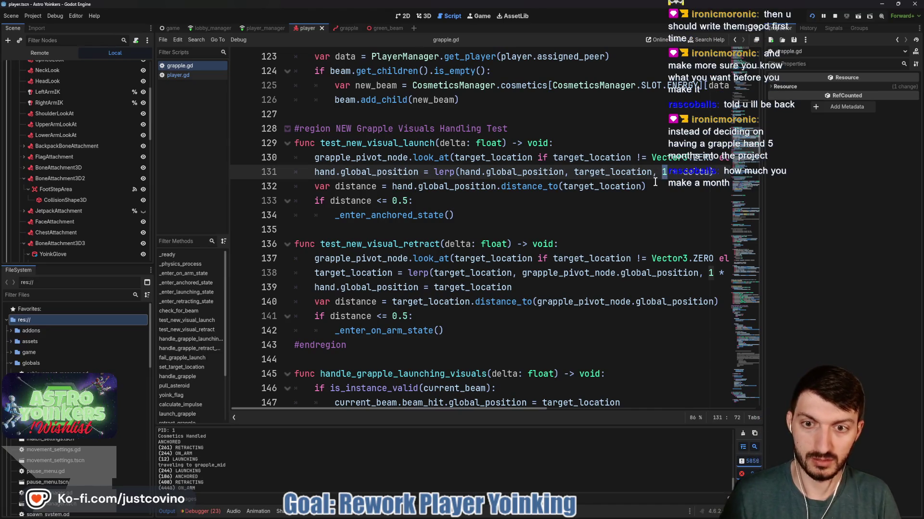
{"action": "key", "text": "ctrl+d"}
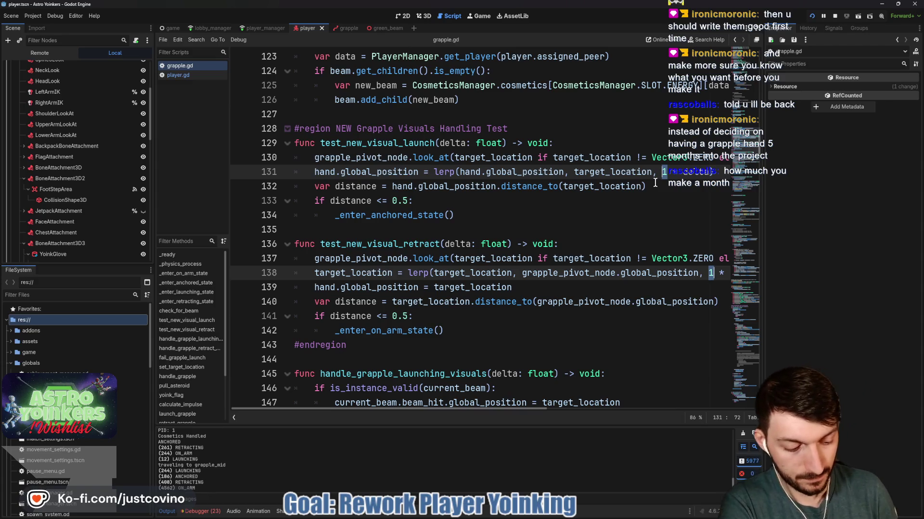
{"action": "left_click", "coordinate": [646, 196]}
{"action": "key", "text": "ctrl+s"}
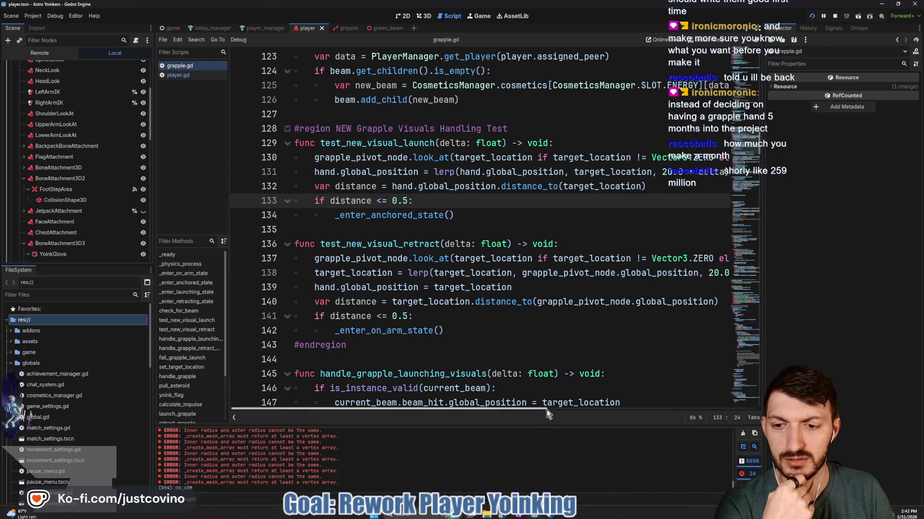
{"action": "mouse_move", "coordinate": [524, 516]}
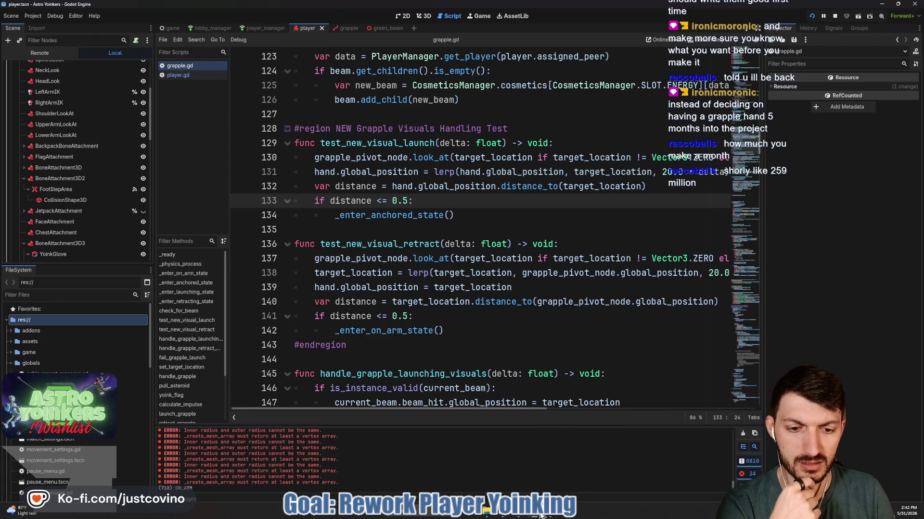
{"action": "left_click", "coordinate": [564, 471]}
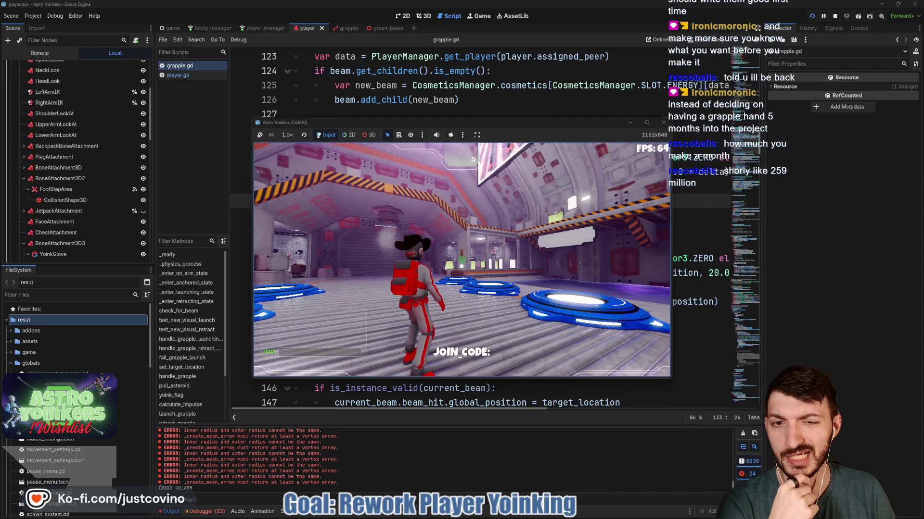
Fire the grapple five times at walls and floor to test the beam cycle, then stop the game
{"action": "left_click", "coordinate": [462, 256]}
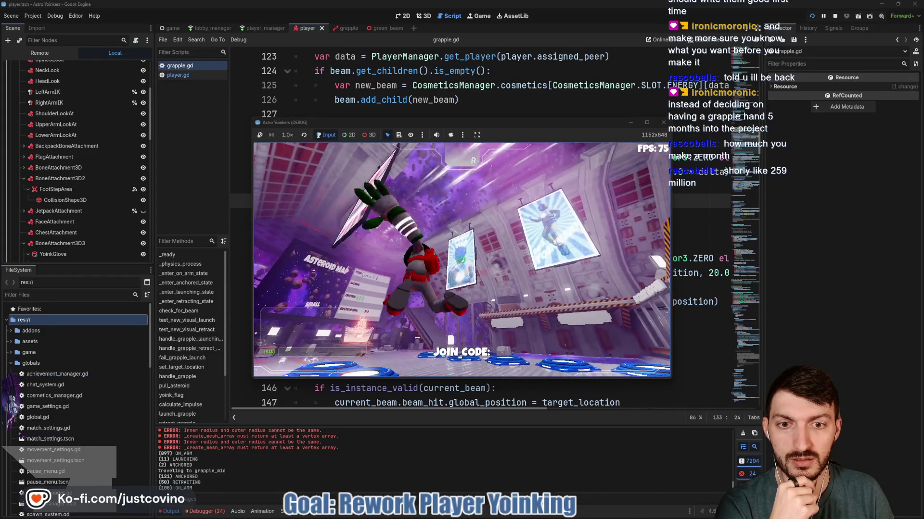
{"action": "left_click", "coordinate": [461, 255]}
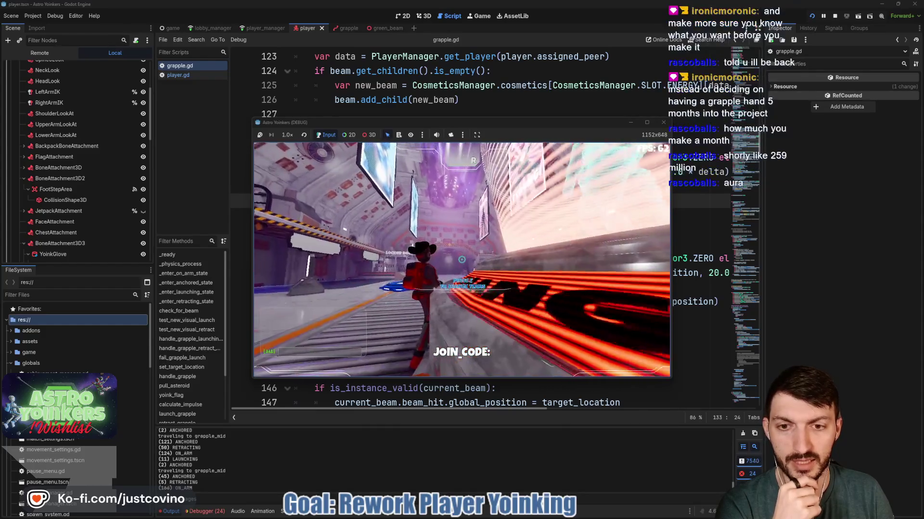
{"action": "left_click", "coordinate": [462, 260]}
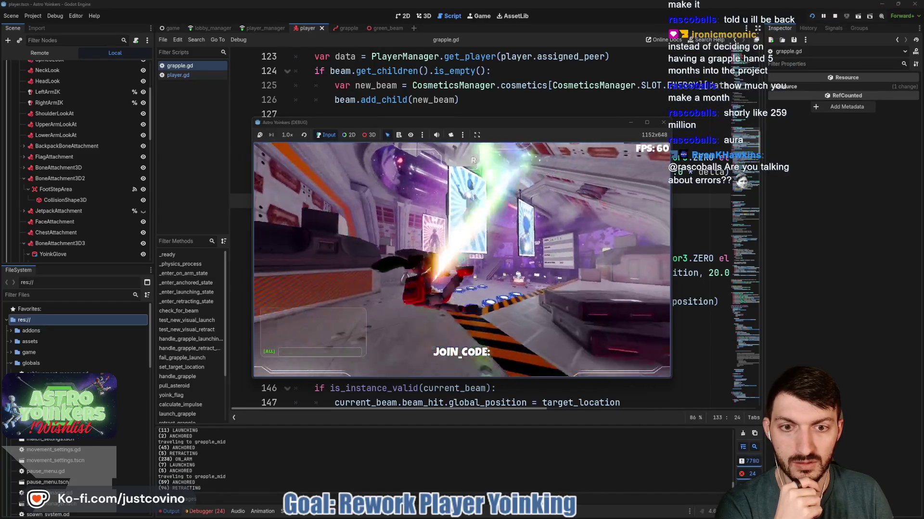
{"action": "left_click", "coordinate": [461, 259]}
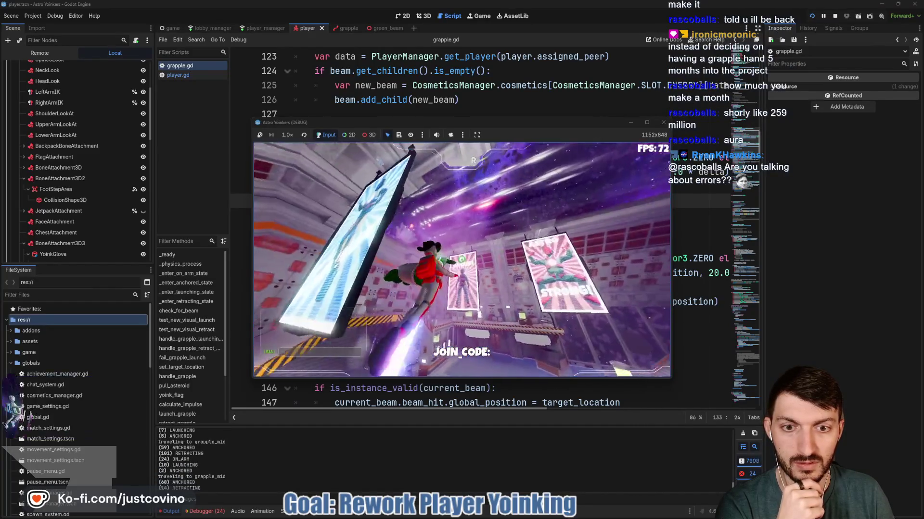
{"action": "left_click", "coordinate": [462, 260]}
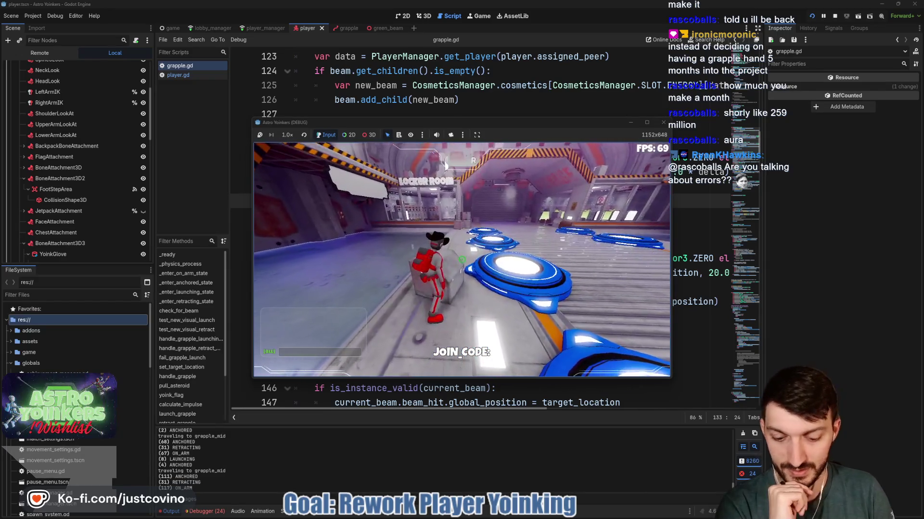
{"action": "key", "text": "F8"}
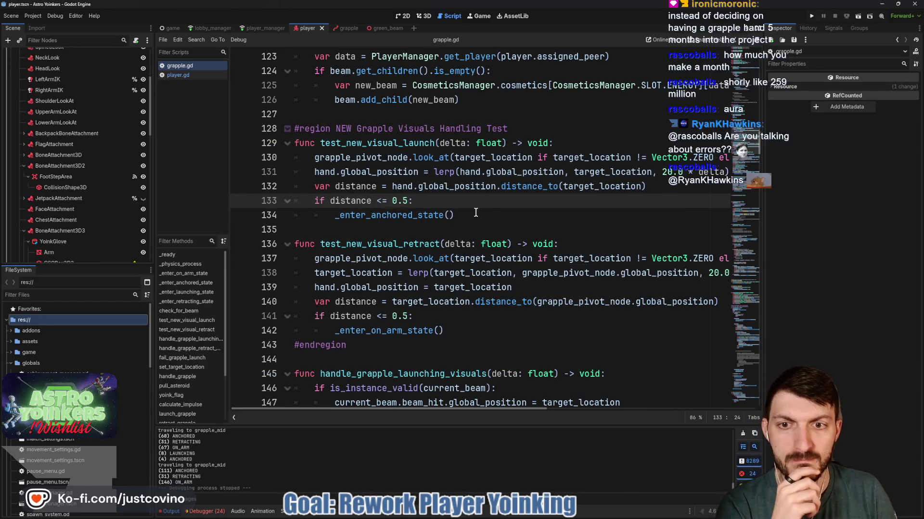
Change the retract stop distance on line 141 from 0.5 to 1.0
{"action": "left_click_drag", "start_coordinate": [391, 201], "coordinate": [405, 202]}
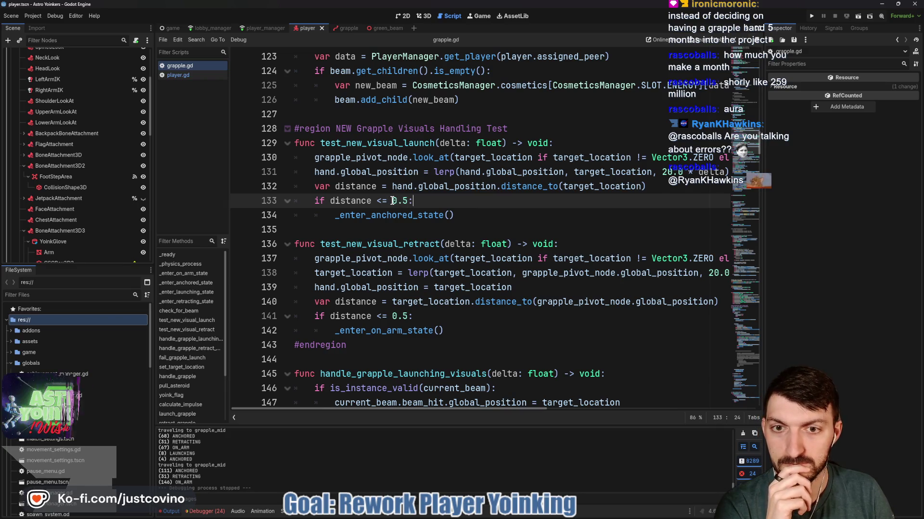
{"action": "left_click", "coordinate": [393, 317]}
{"action": "type", "text": "1.0"}
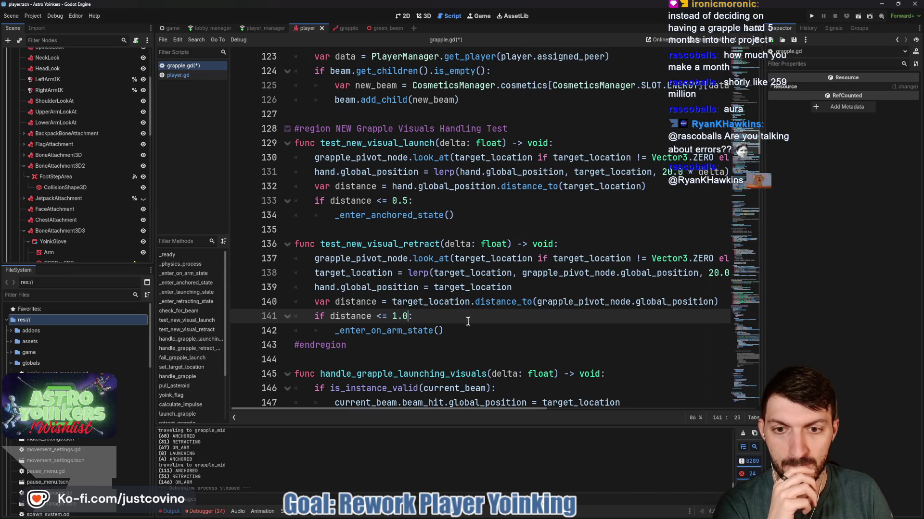
{"action": "scroll", "coordinate": [458, 317], "scroll_direction": "right", "scroll_amount": 3}
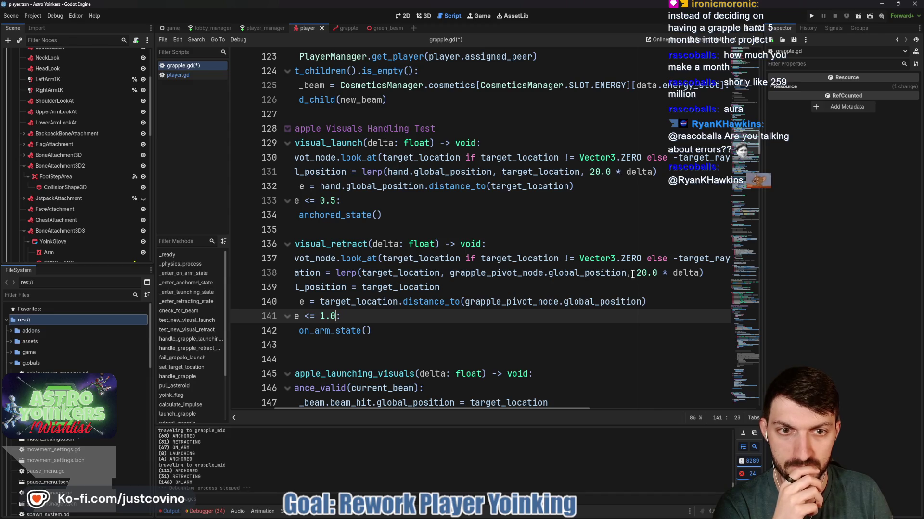
{"action": "scroll", "coordinate": [638, 273], "scroll_direction": "left", "scroll_amount": 3}
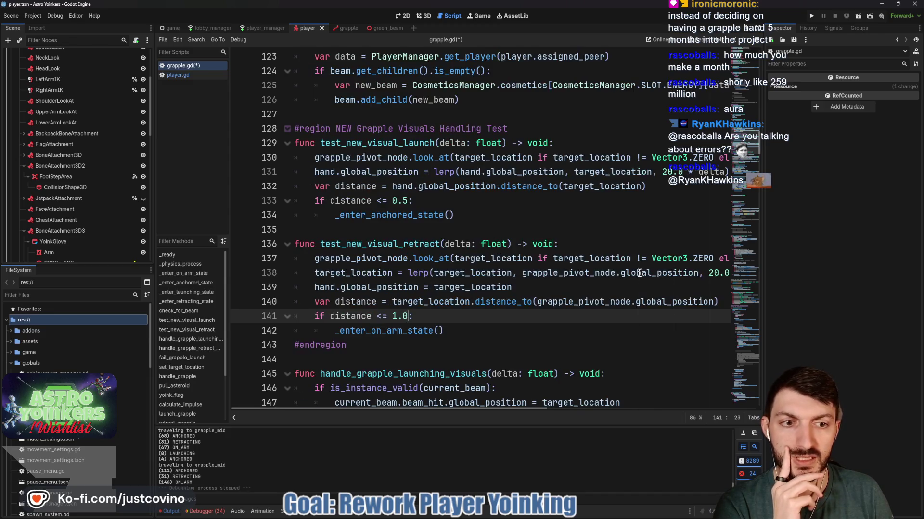
{"action": "scroll", "coordinate": [639, 274], "scroll_direction": "right", "scroll_amount": 3}
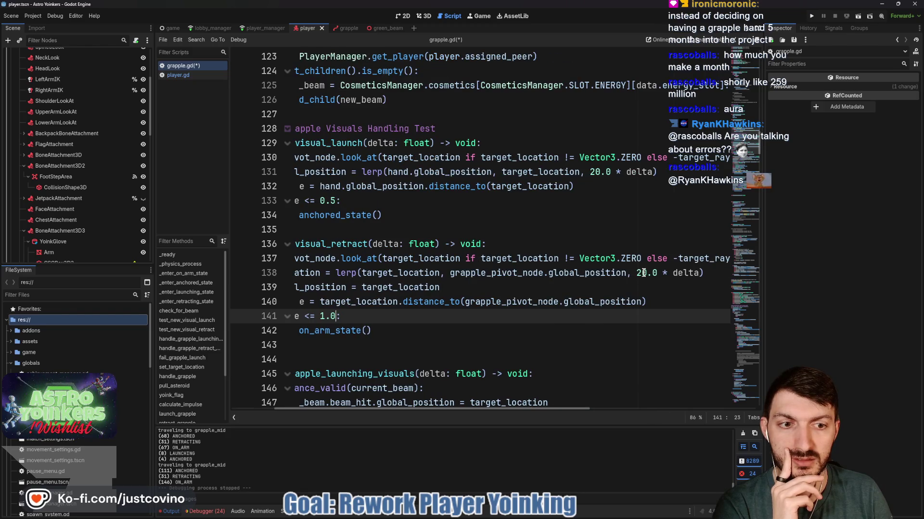
Raise both hand lerp speeds on lines 131 and 138 from 20.0 to 30.0 and save grapple.gd
{"action": "left_click", "coordinate": [641, 272]}
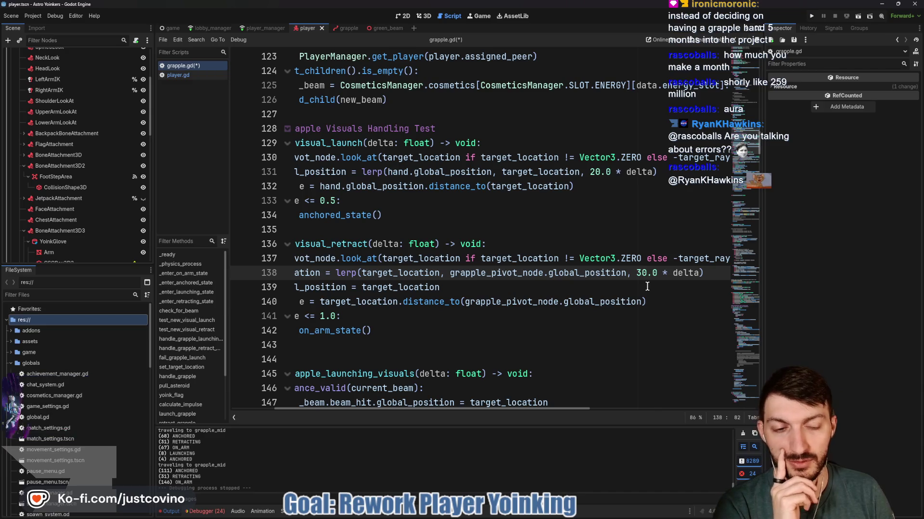
{"action": "left_click", "coordinate": [645, 285]}
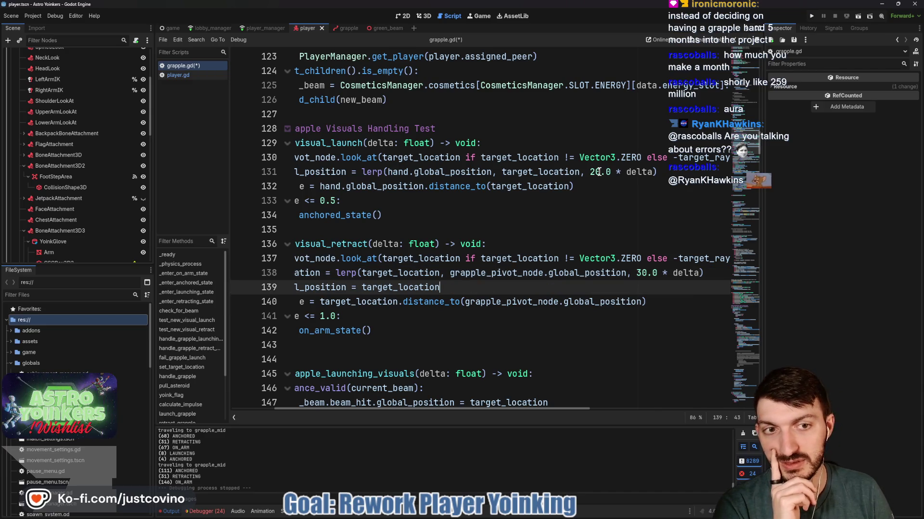
{"action": "left_click", "coordinate": [593, 171]}
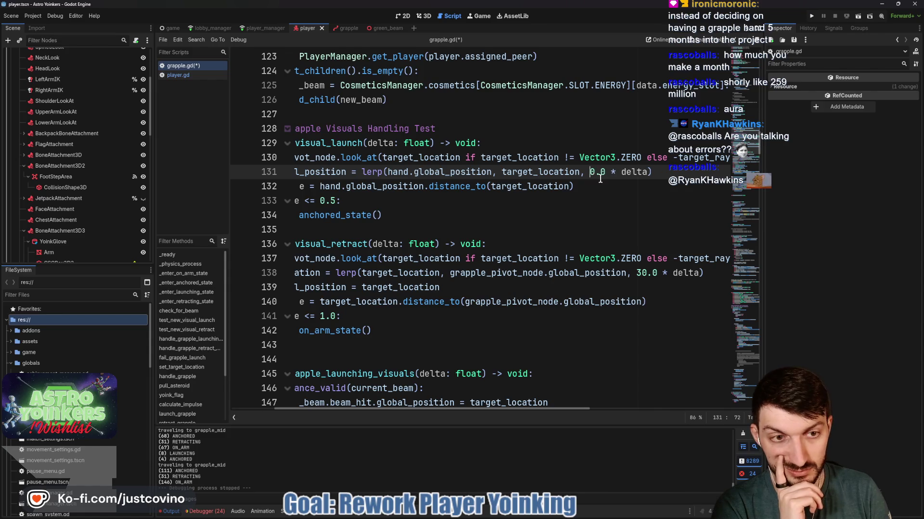
{"action": "left_click", "coordinate": [617, 272]}
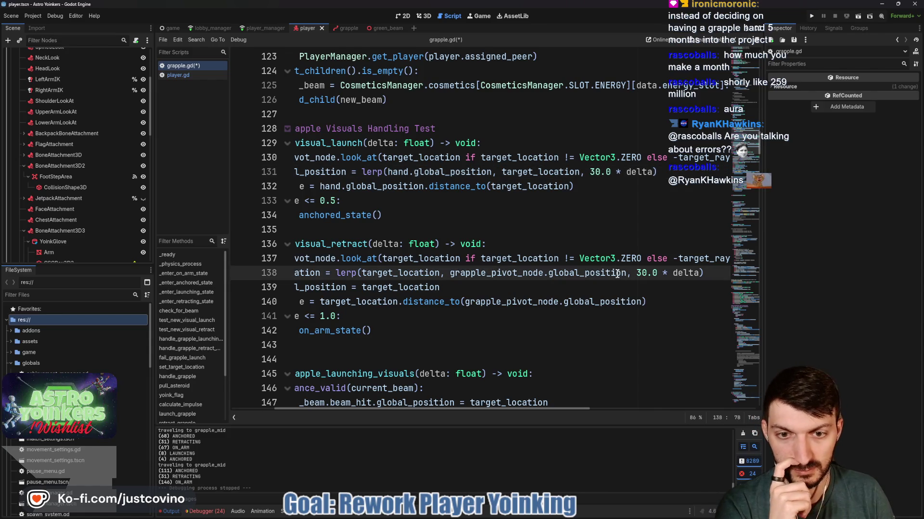
{"action": "left_click", "coordinate": [485, 290]}
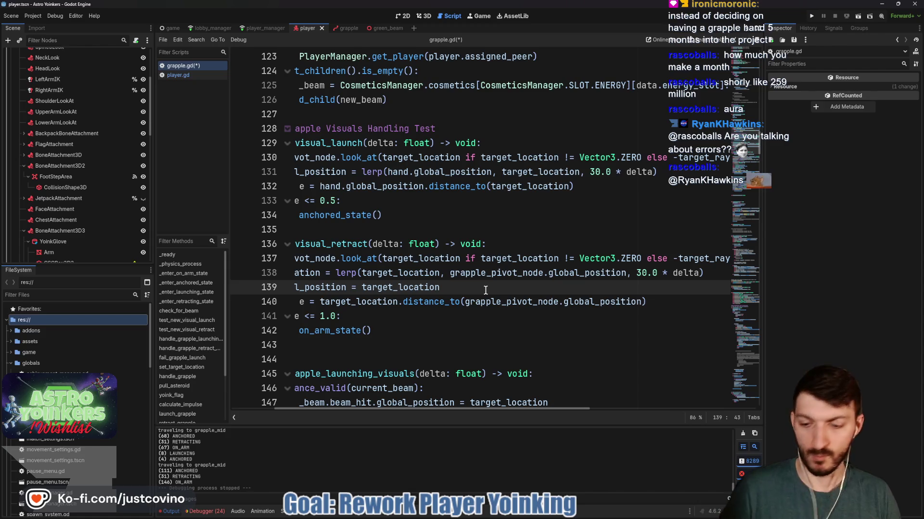
{"action": "key", "text": "ctrl+s"}
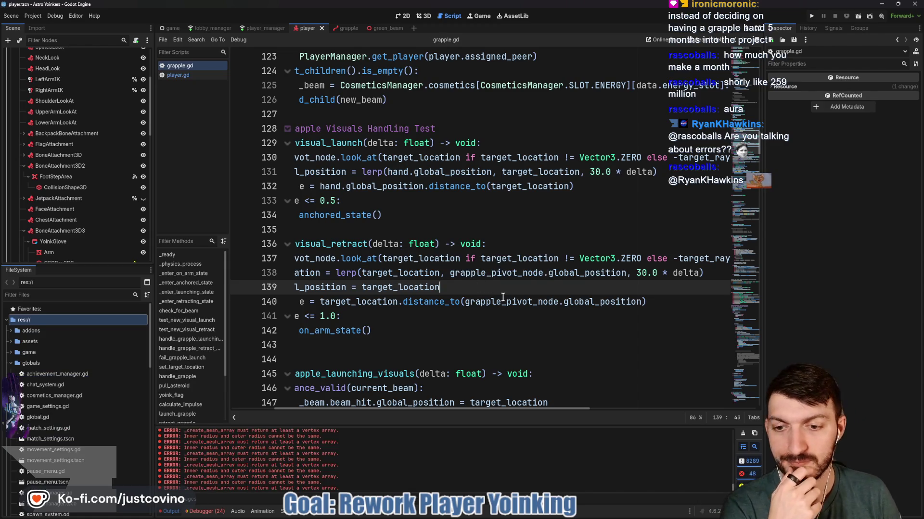
{"action": "scroll", "coordinate": [502, 297], "scroll_direction": "left", "scroll_amount": 3}
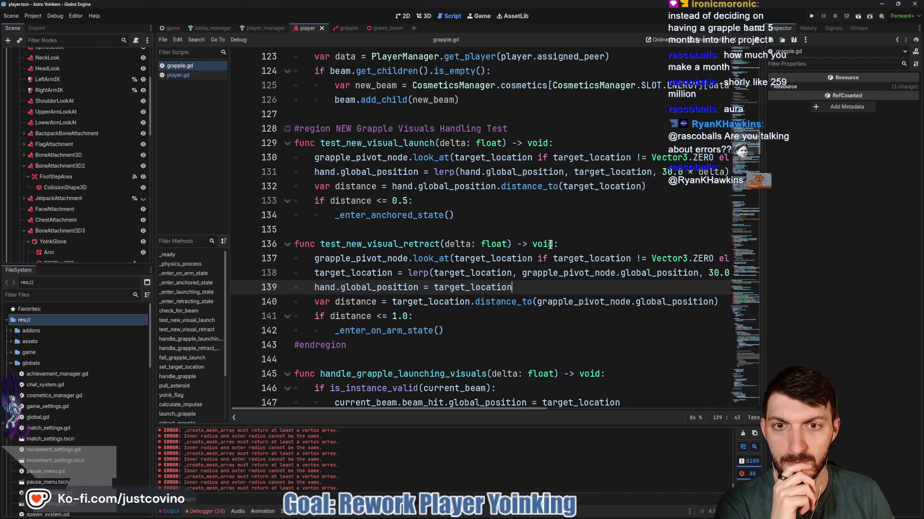
{"action": "scroll", "coordinate": [550, 244], "scroll_direction": "up", "scroll_amount": 2}
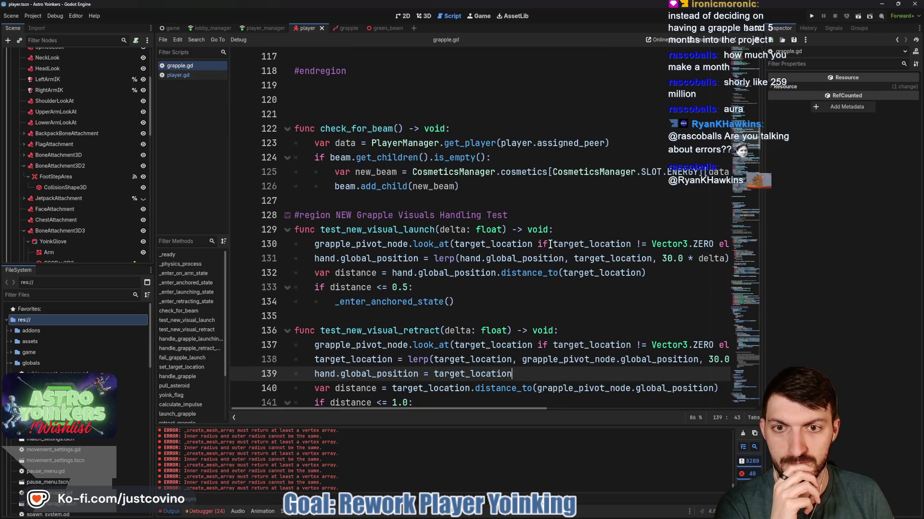
{"action": "scroll", "coordinate": [551, 245], "scroll_direction": "down", "scroll_amount": 1}
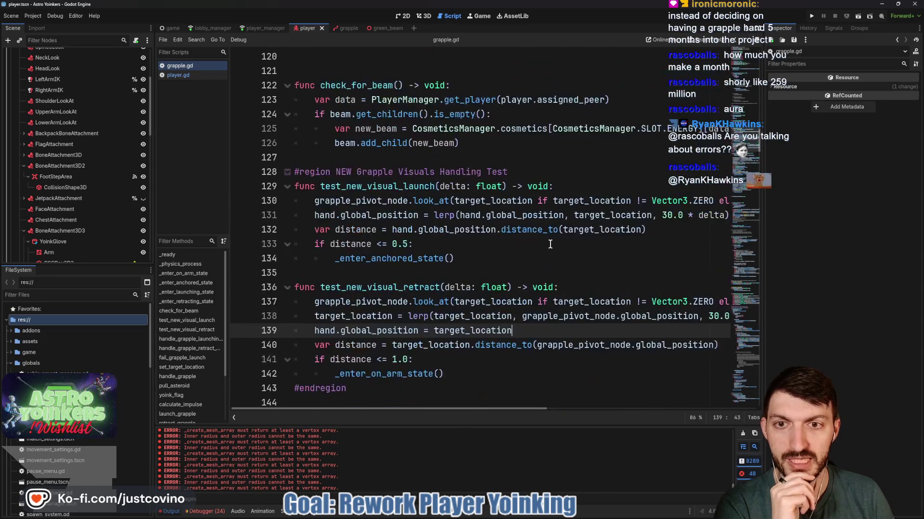
{"action": "scroll", "coordinate": [550, 244], "scroll_direction": "down", "scroll_amount": 5}
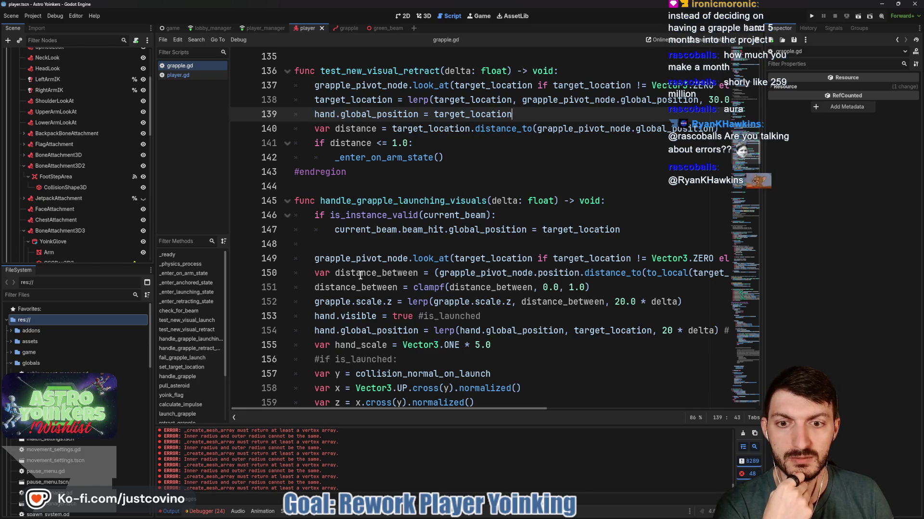
{"action": "scroll", "coordinate": [383, 268], "scroll_direction": "right", "scroll_amount": 5}
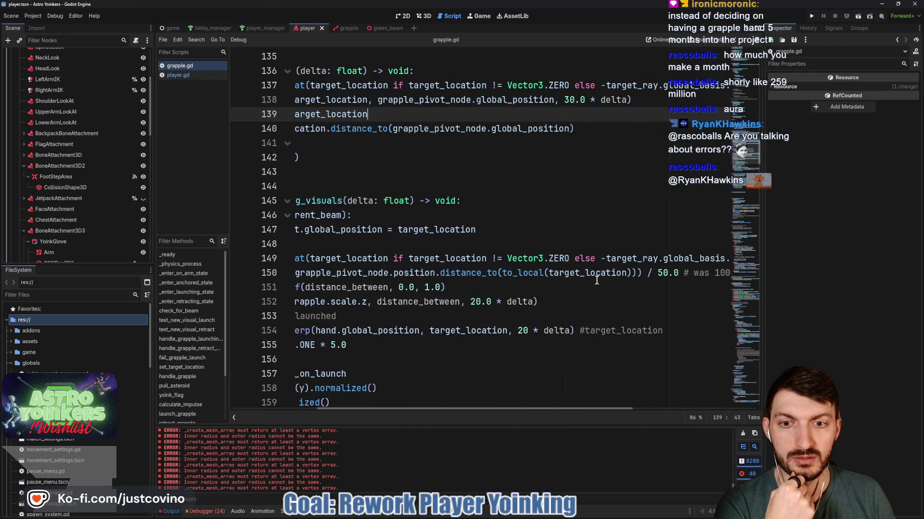
{"action": "scroll", "coordinate": [596, 280], "scroll_direction": "left", "scroll_amount": 5}
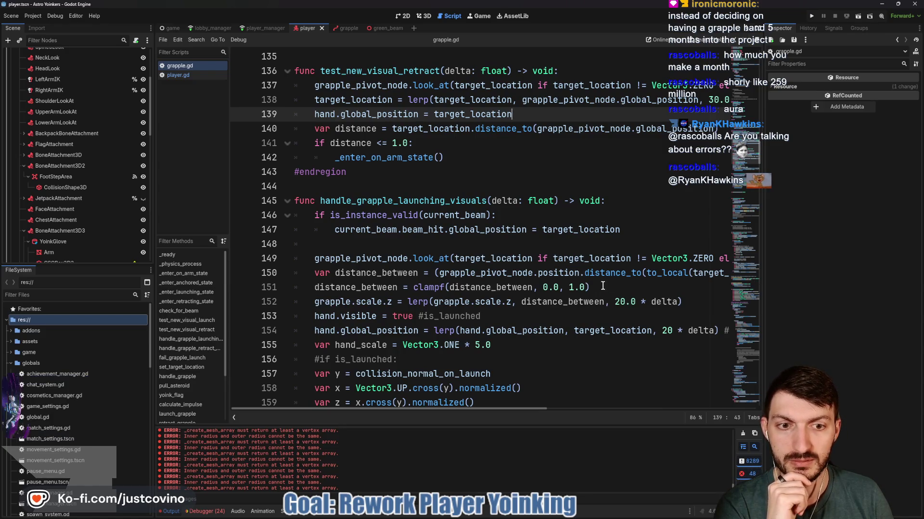
{"action": "scroll", "coordinate": [596, 279], "scroll_direction": "right", "scroll_amount": 3}
{"action": "scroll", "coordinate": [611, 278], "scroll_direction": "left", "scroll_amount": 3}
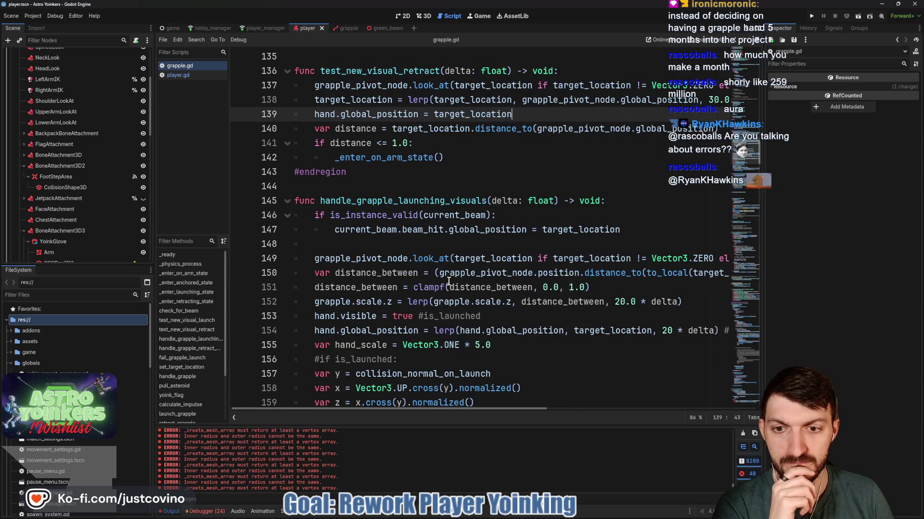
{"action": "mouse_move", "coordinate": [721, 302]}
{"action": "left_mouse_down"}
{"action": "mouse_move", "coordinate": [308, 289]}
{"action": "mouse_move", "coordinate": [303, 279]}
{"action": "left_mouse_up"}
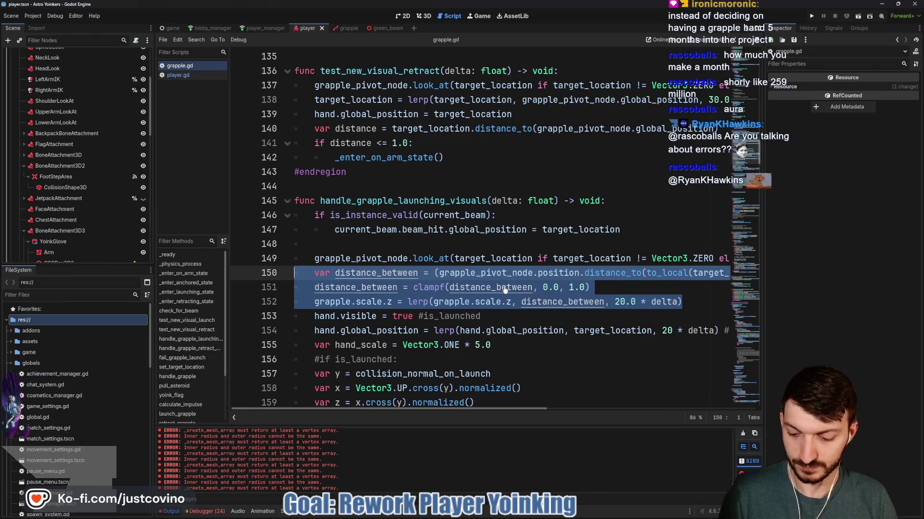
{"action": "scroll", "coordinate": [459, 244], "scroll_direction": "up", "scroll_amount": 1}
{"action": "scroll", "coordinate": [471, 242], "scroll_direction": "up", "scroll_amount": 1}
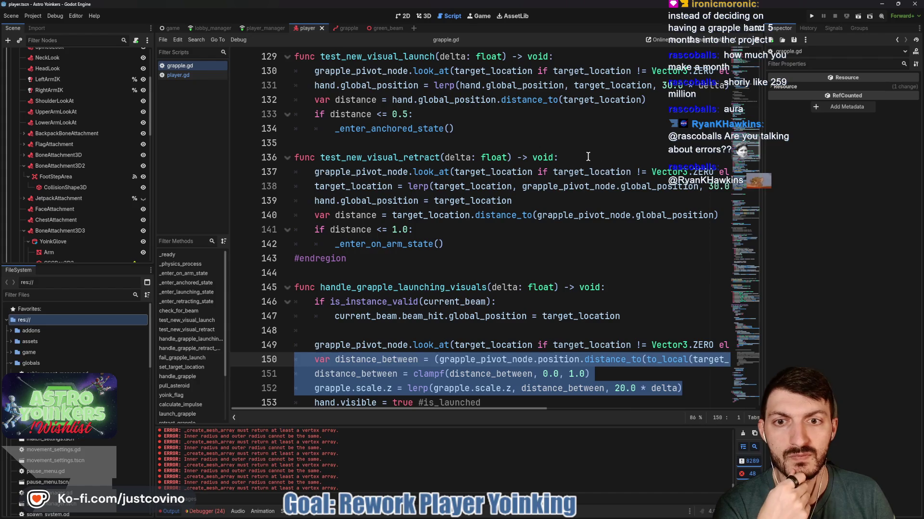
{"action": "scroll", "coordinate": [591, 164], "scroll_direction": "right", "scroll_amount": 5}
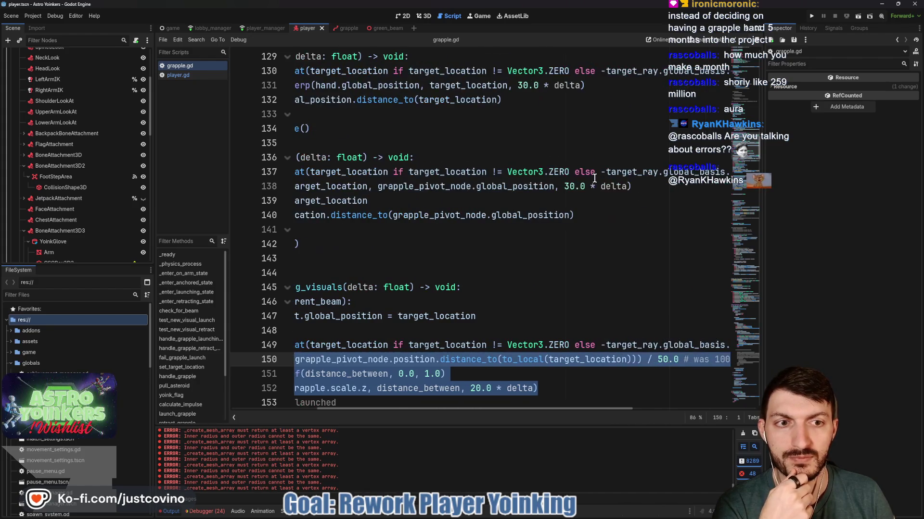
{"action": "scroll", "coordinate": [479, 202], "scroll_direction": "left", "scroll_amount": 5}
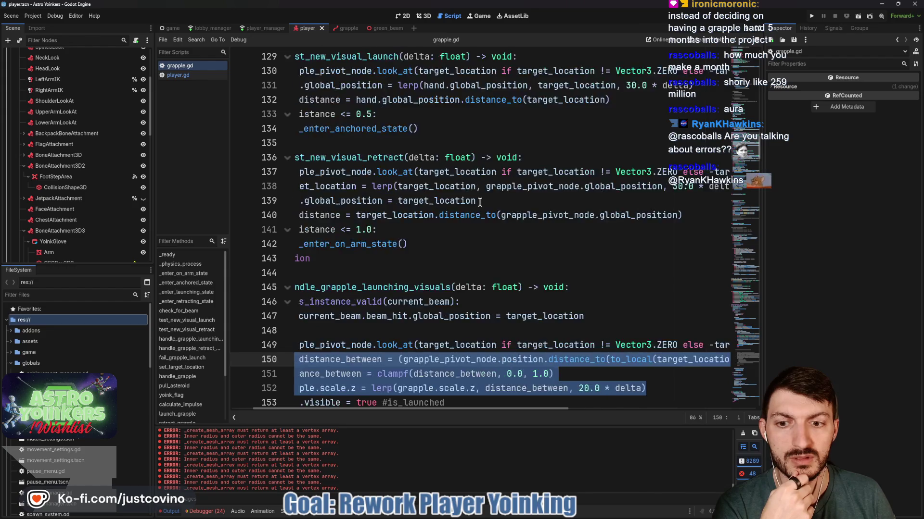
{"action": "scroll", "coordinate": [481, 213], "scroll_direction": "up", "scroll_amount": 3}
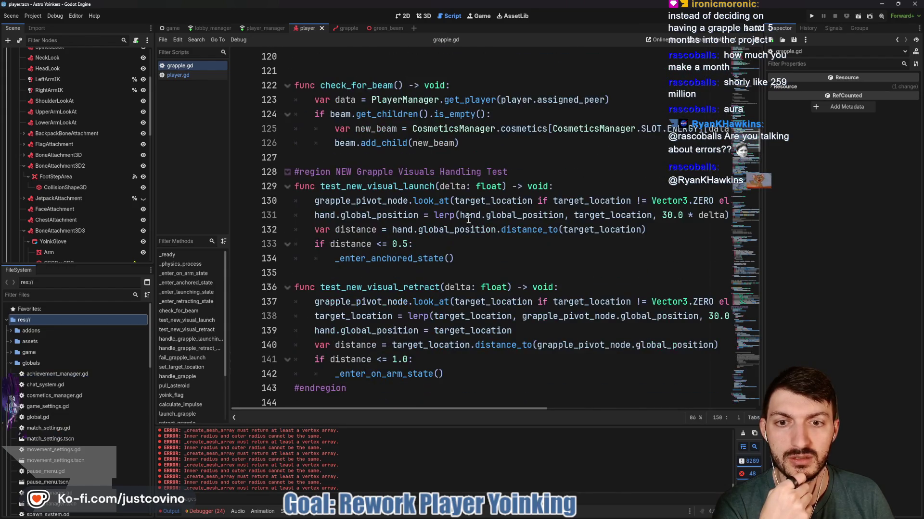
Add a '## Hand Stuff' heading above the hand code and separate the distance check with a blank line
{"action": "left_click", "coordinate": [308, 216]}
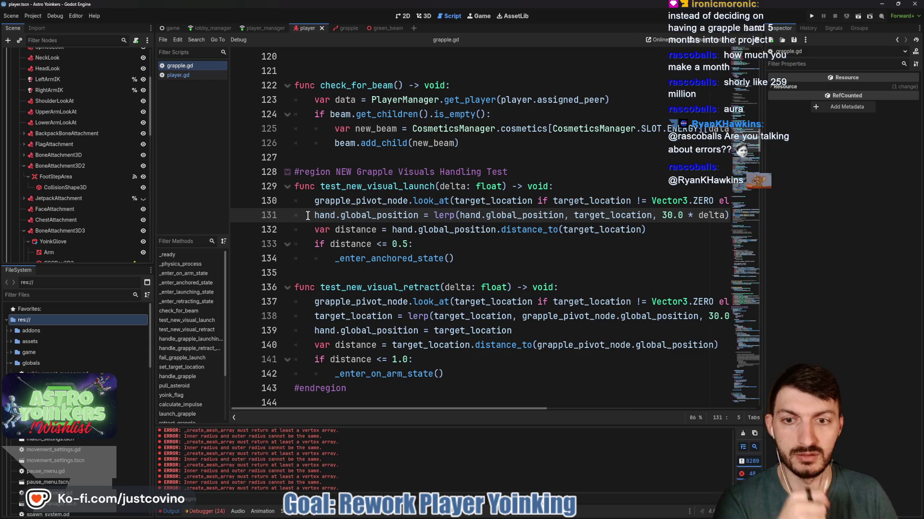
{"action": "key", "text": "Return"}
{"action": "key", "text": "Up"}
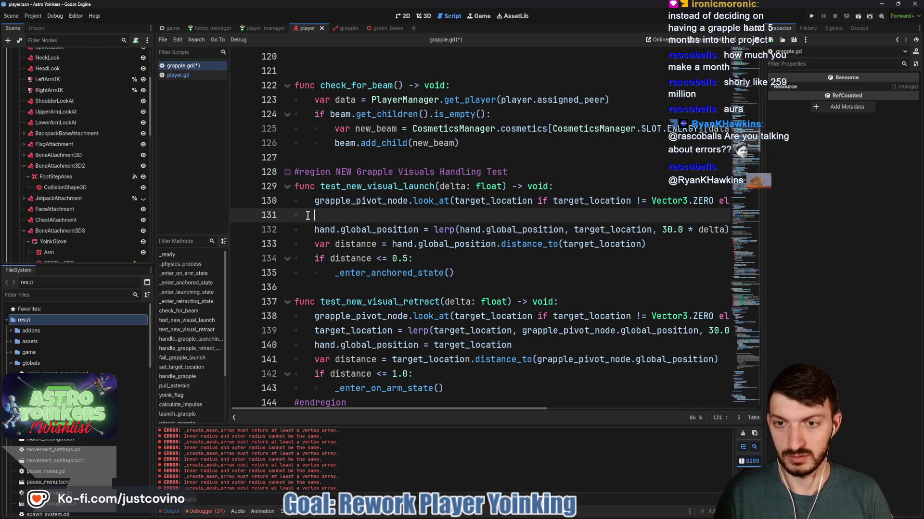
{"action": "key", "text": "Return"}
{"action": "type", "text": "## "}
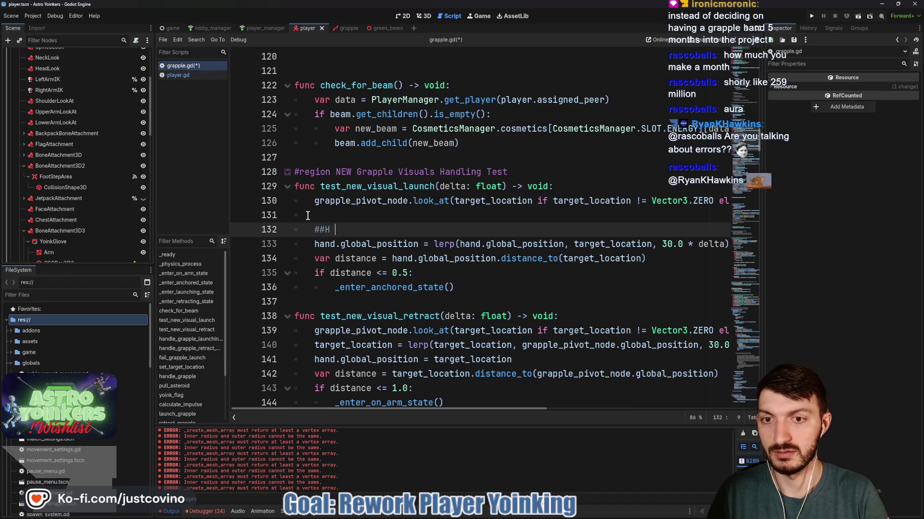
{"action": "type", "text": "Hand Stuff ##"}
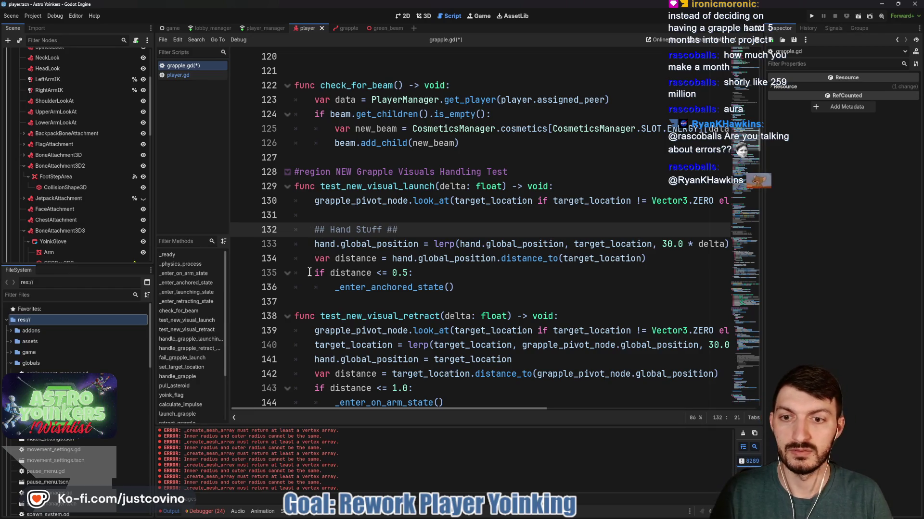
{"action": "left_click", "coordinate": [309, 273]}
{"action": "key", "text": "Return"}
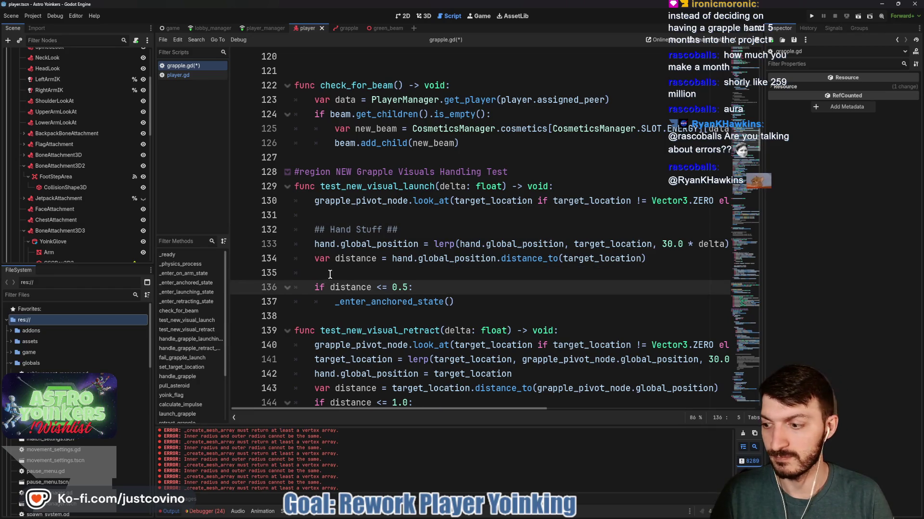
{"action": "left_click", "coordinate": [367, 213]}
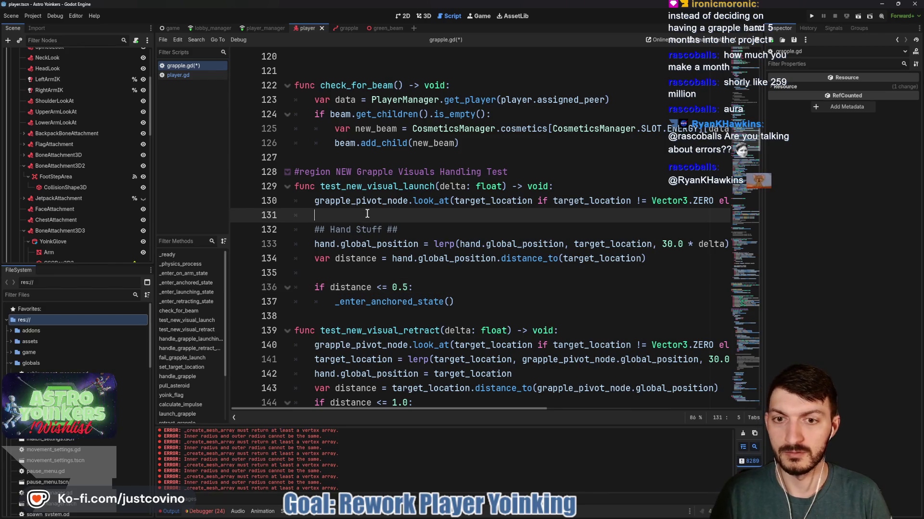
Add a Beam Stuff heading below the hand code, paste the beam-scaling lines under it, and fix their indent
{"action": "left_click", "coordinate": [341, 270]}
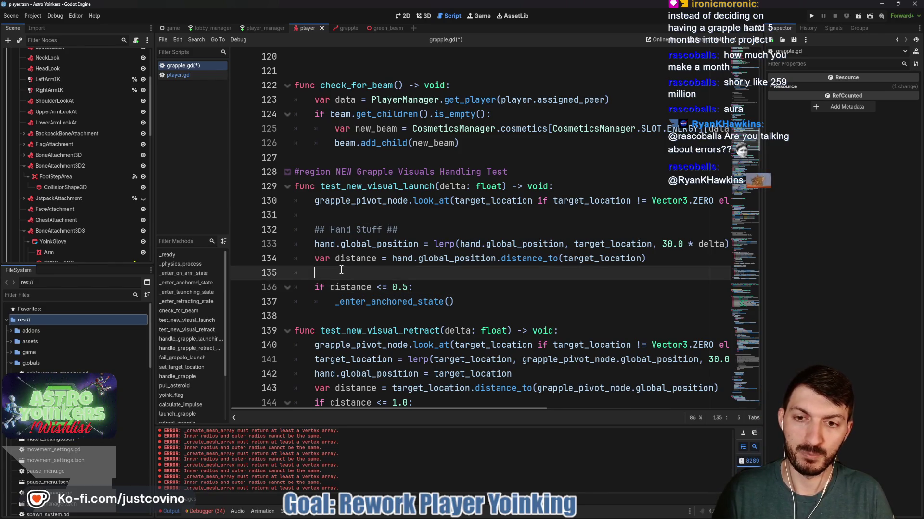
{"action": "key", "text": "Return"}
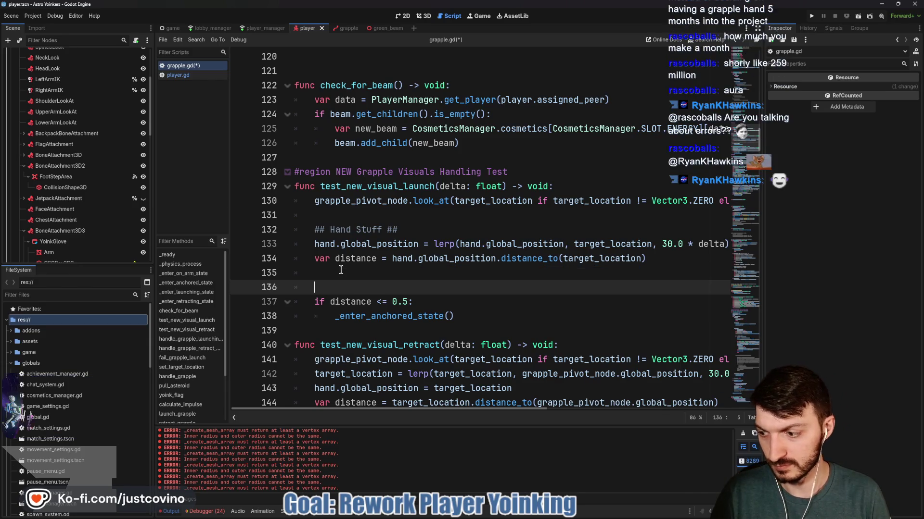
{"action": "type", "text": "## G"}
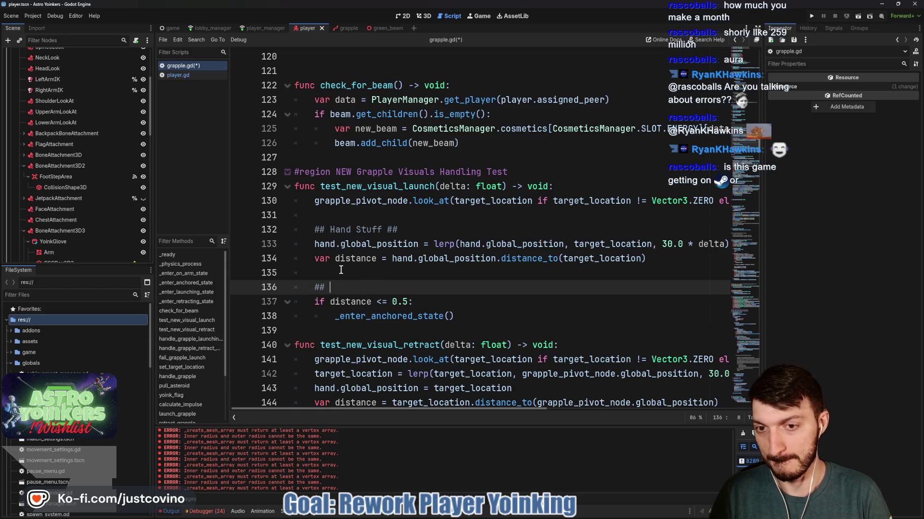
{"action": "type", "text": "eam Stuff"}
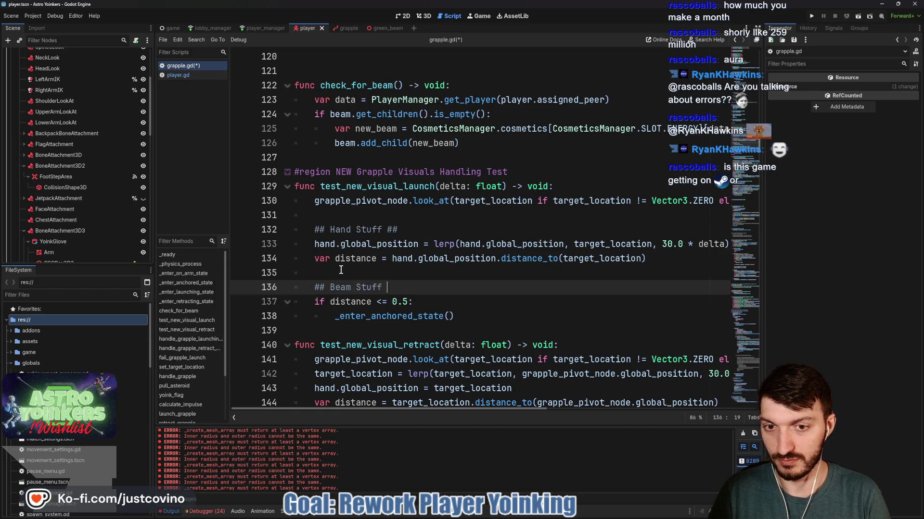
{"action": "key", "text": "Return"}
{"action": "key", "text": "Return"}
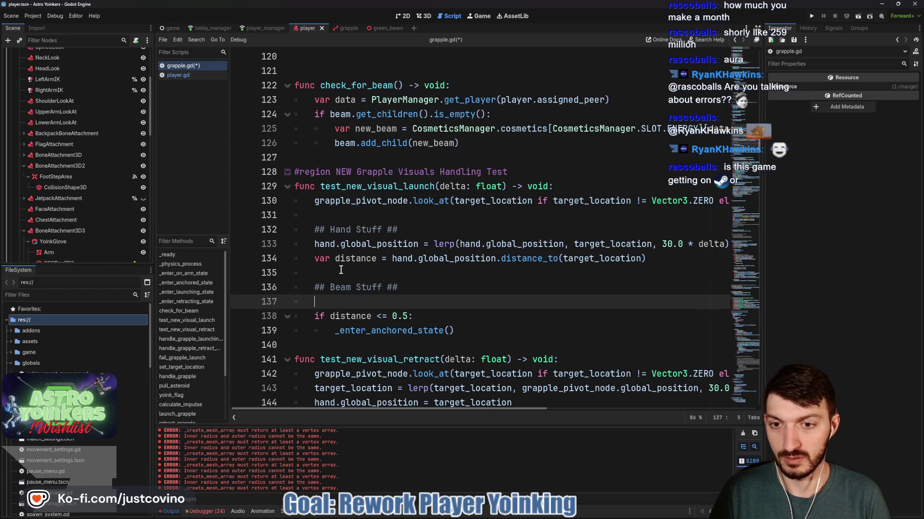
{"action": "key", "text": "Up"}
{"action": "key", "text": "ctrl+v"}
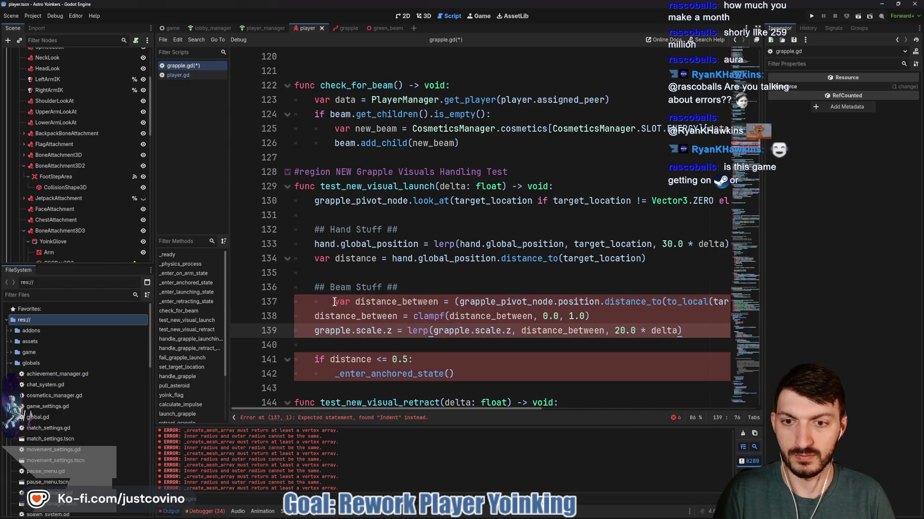
{"action": "left_click", "coordinate": [332, 301]}
{"action": "key", "text": "BackSpace"}
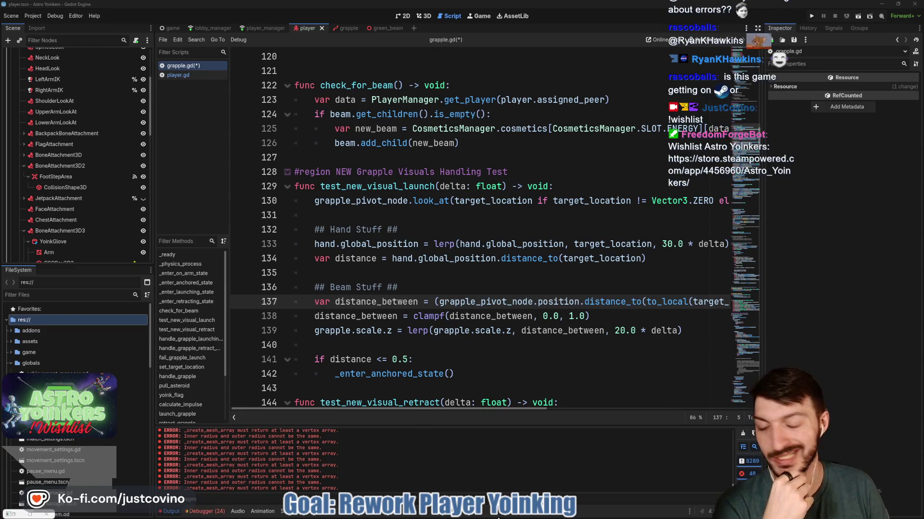
{"action": "left_click", "coordinate": [550, 516]}
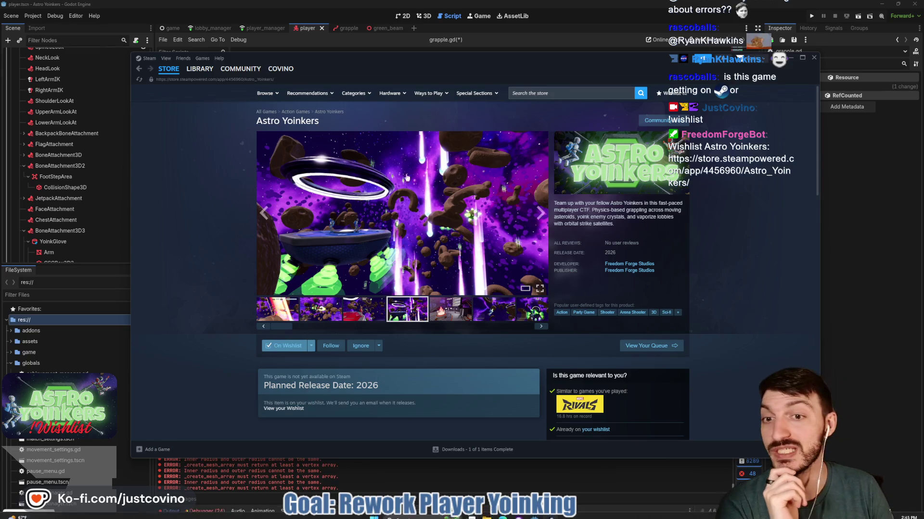
{"action": "scroll", "coordinate": [385, 311], "scroll_direction": "down", "scroll_amount": 10}
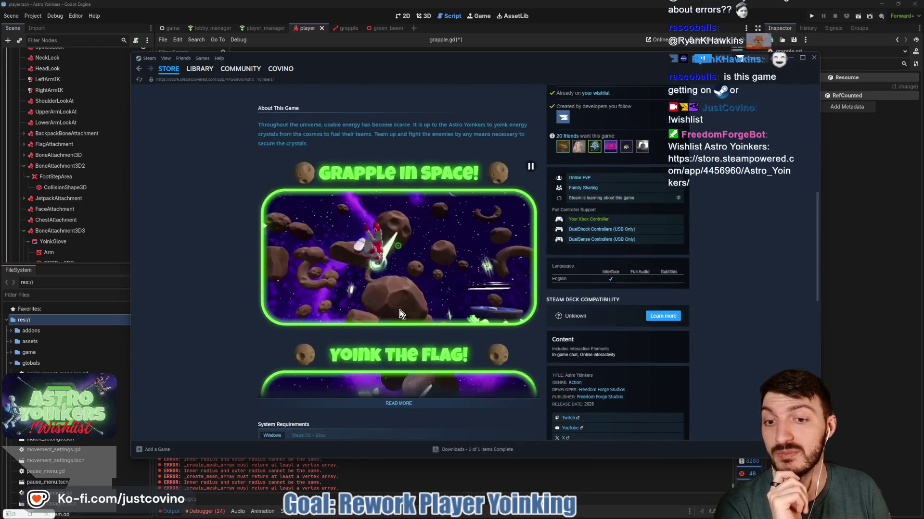
{"action": "scroll", "coordinate": [399, 310], "scroll_direction": "up", "scroll_amount": 10}
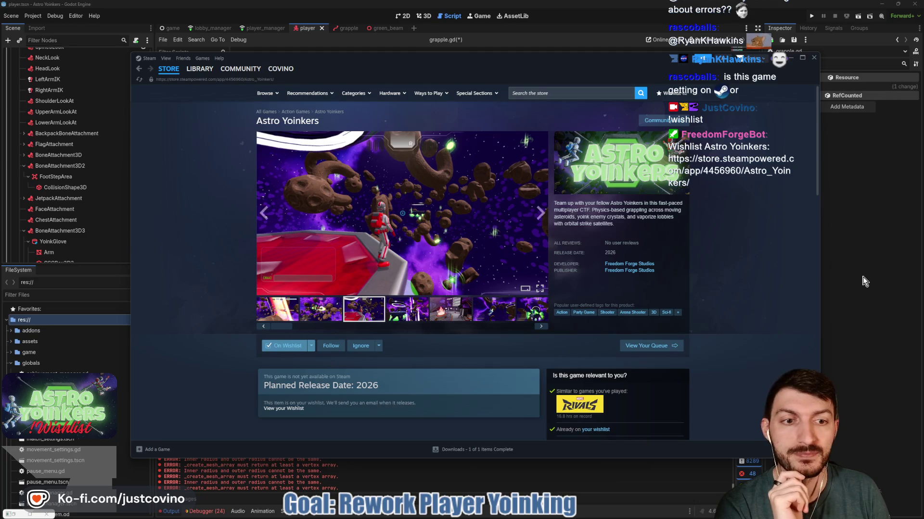
{"action": "left_click", "coordinate": [863, 281]}
{"action": "left_click", "coordinate": [412, 281]}
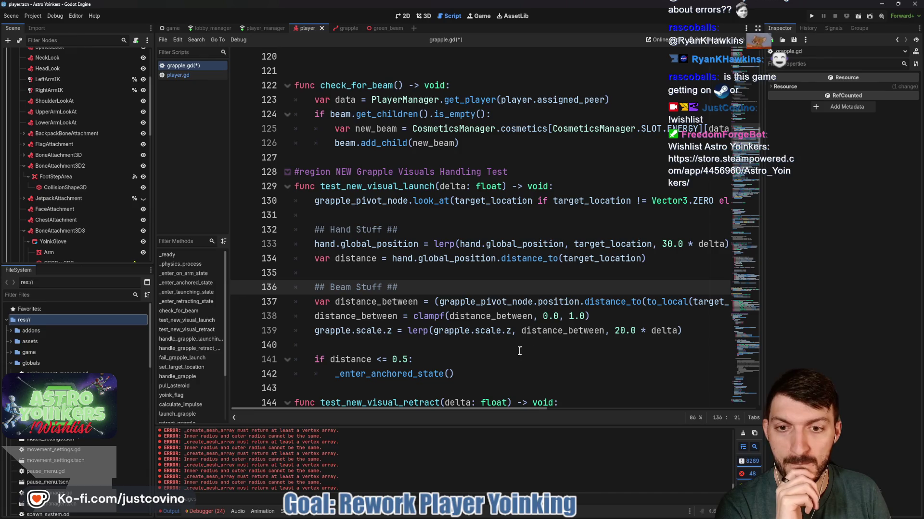
Collapse the Output panel and select the four hand-orientation lines (165–168) in handle_grapple_launching_visuals
{"action": "left_click", "coordinate": [171, 512]}
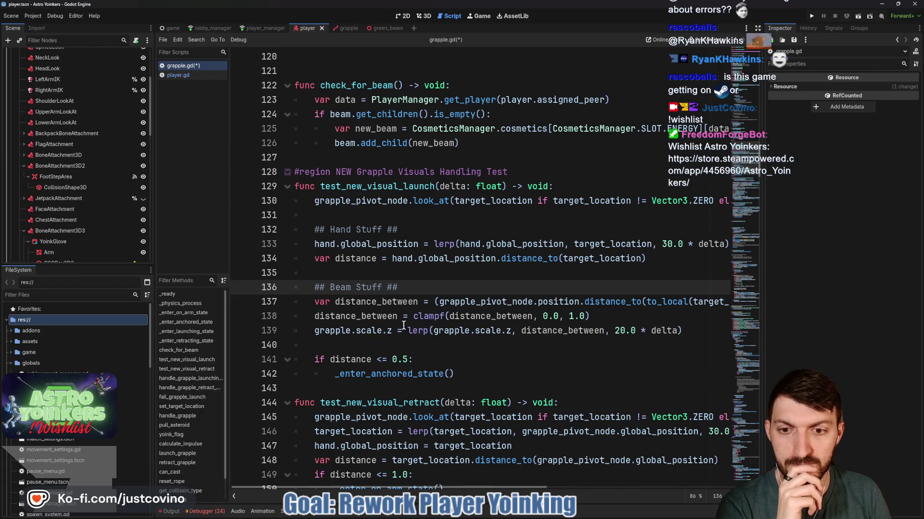
{"action": "scroll", "coordinate": [421, 331], "scroll_direction": "down", "scroll_amount": 3}
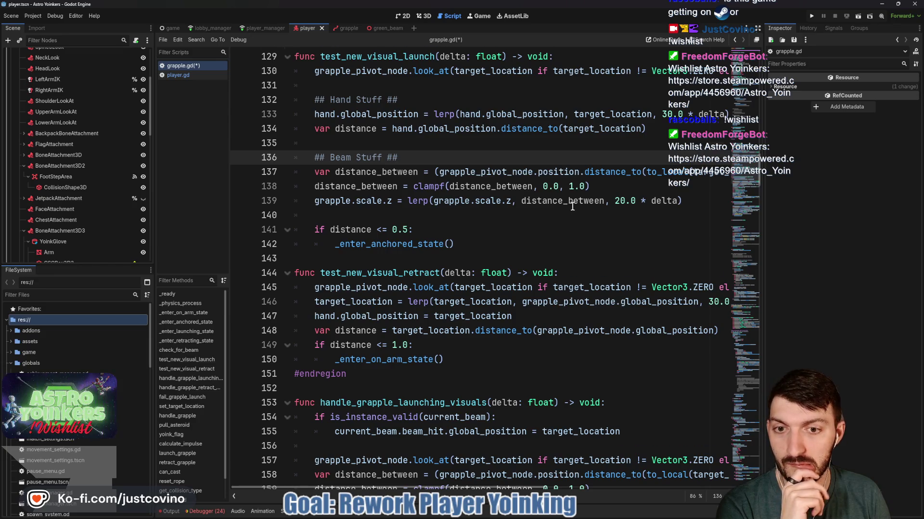
{"action": "scroll", "coordinate": [571, 206], "scroll_direction": "down", "scroll_amount": 1}
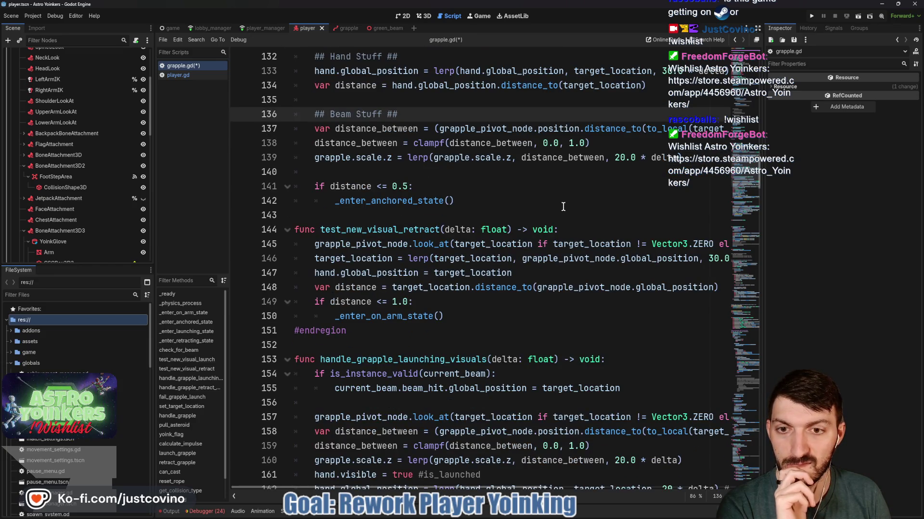
{"action": "scroll", "coordinate": [563, 207], "scroll_direction": "down", "scroll_amount": 3}
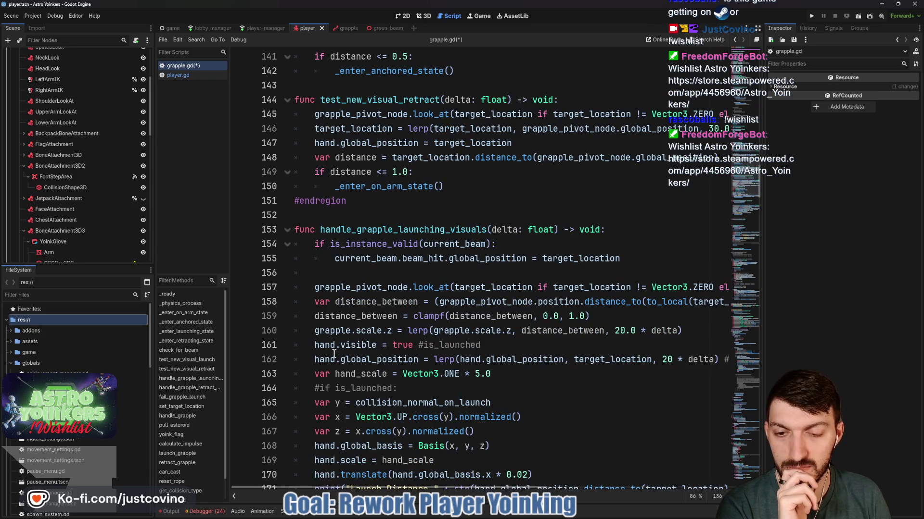
{"action": "scroll", "coordinate": [511, 357], "scroll_direction": "down", "scroll_amount": 1}
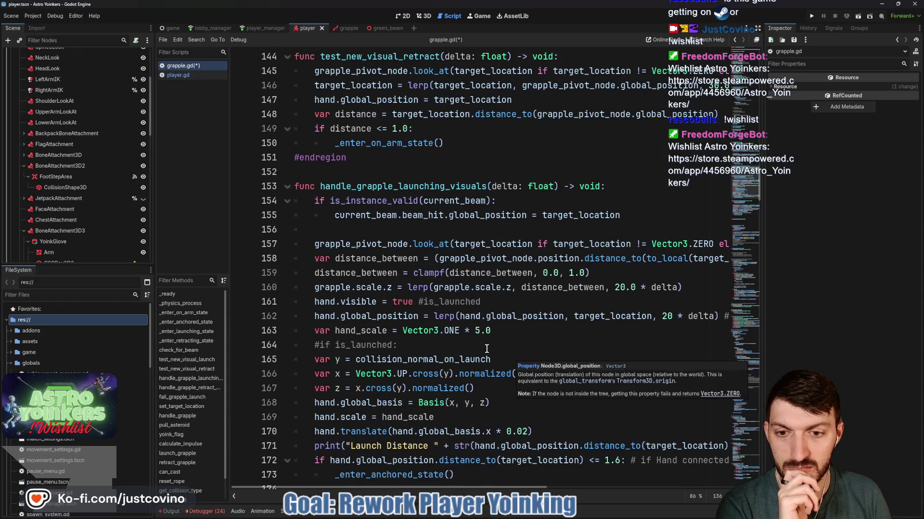
{"action": "scroll", "coordinate": [512, 336], "scroll_direction": "down", "scroll_amount": 1}
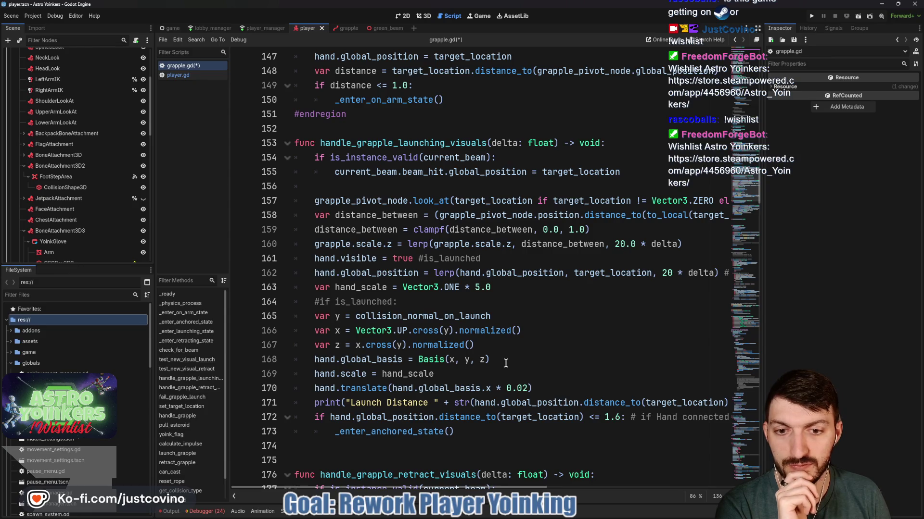
{"action": "mouse_move", "coordinate": [502, 359]}
{"action": "left_mouse_down"}
{"action": "mouse_move", "coordinate": [413, 360]}
{"action": "mouse_move", "coordinate": [304, 342]}
{"action": "mouse_move", "coordinate": [286, 313]}
{"action": "left_mouse_up"}
{"action": "key", "text": "ctrl+c"}
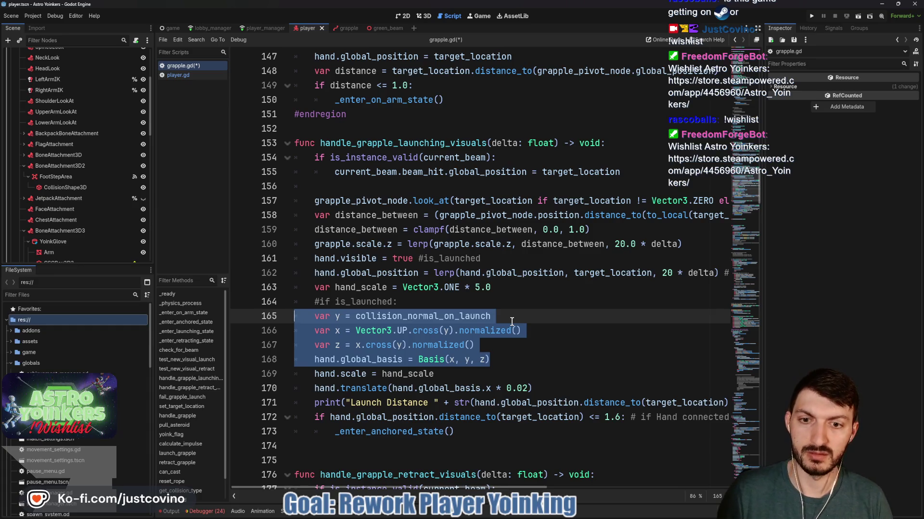
{"action": "scroll", "coordinate": [511, 321], "scroll_direction": "up", "scroll_amount": 5}
{"action": "scroll", "coordinate": [434, 275], "scroll_direction": "up", "scroll_amount": 3}
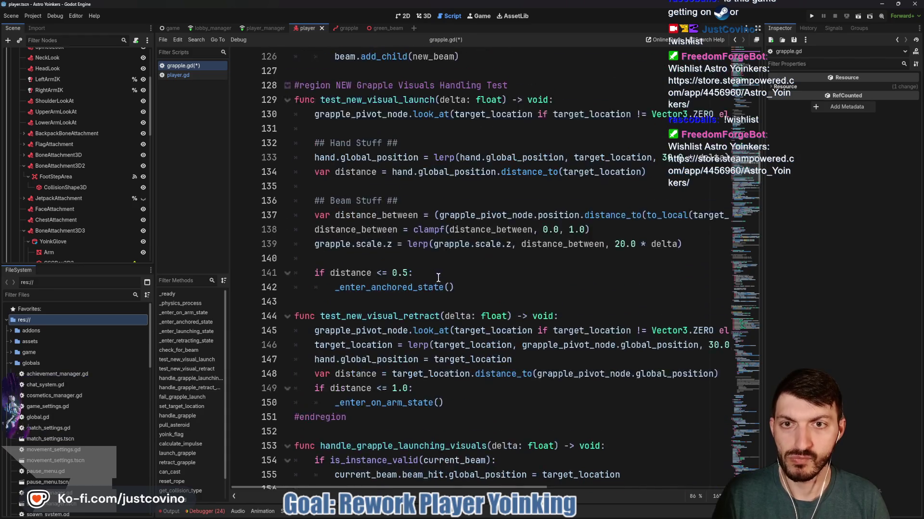
Paste the var y/x/z and hand.global_basis lines into Hand Stuff, fix the indent, save, and run the game
{"action": "left_click", "coordinate": [409, 230]}
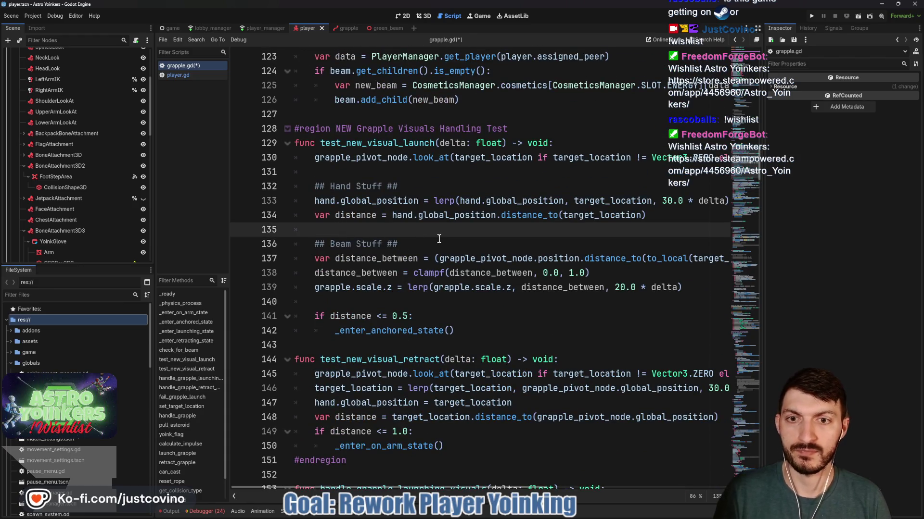
{"action": "key", "text": "ctrl+v"}
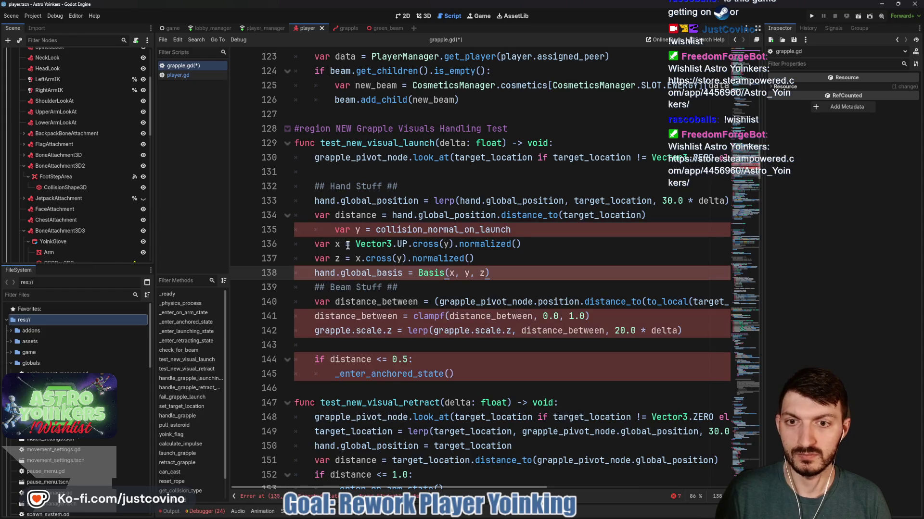
{"action": "left_click", "coordinate": [332, 230]}
{"action": "key", "text": "BackSpace"}
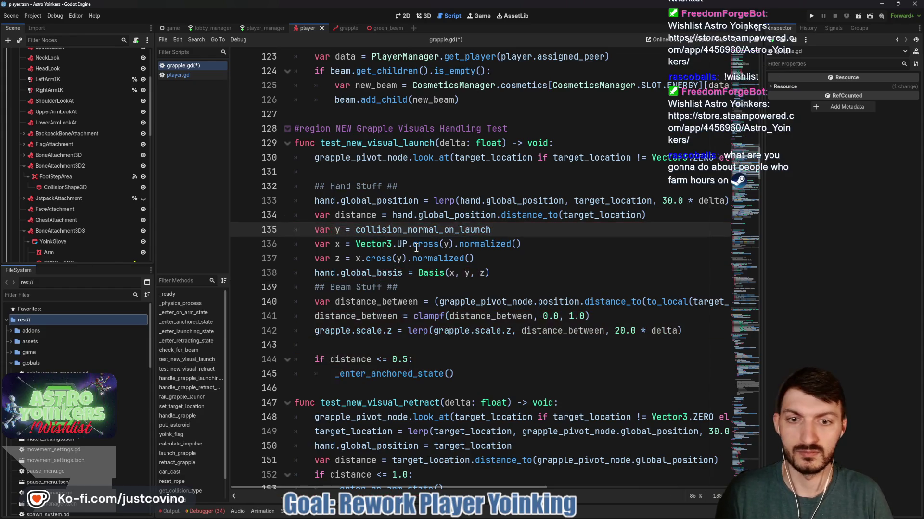
{"action": "left_click", "coordinate": [537, 274]}
{"action": "key", "text": "ctrl+s"}
{"action": "key", "text": "Return"}
{"action": "key", "text": "ctrl+s"}
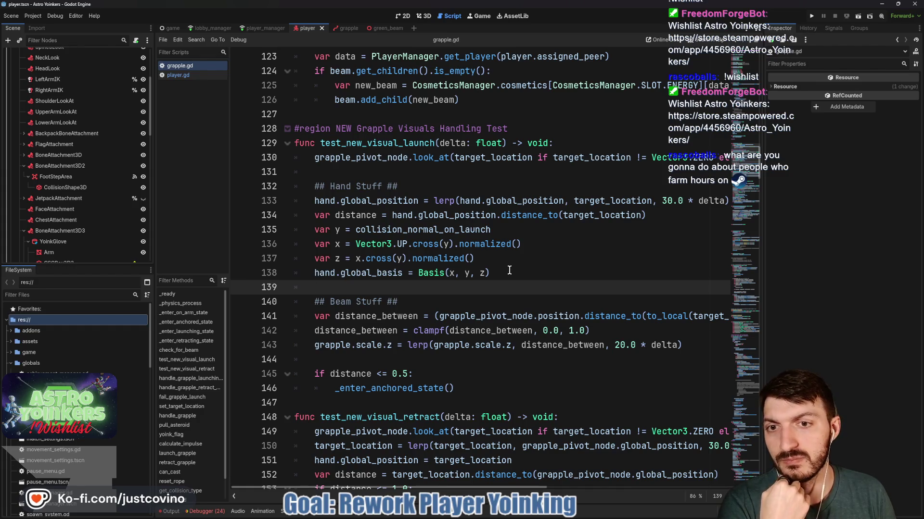
{"action": "key", "text": "F5"}
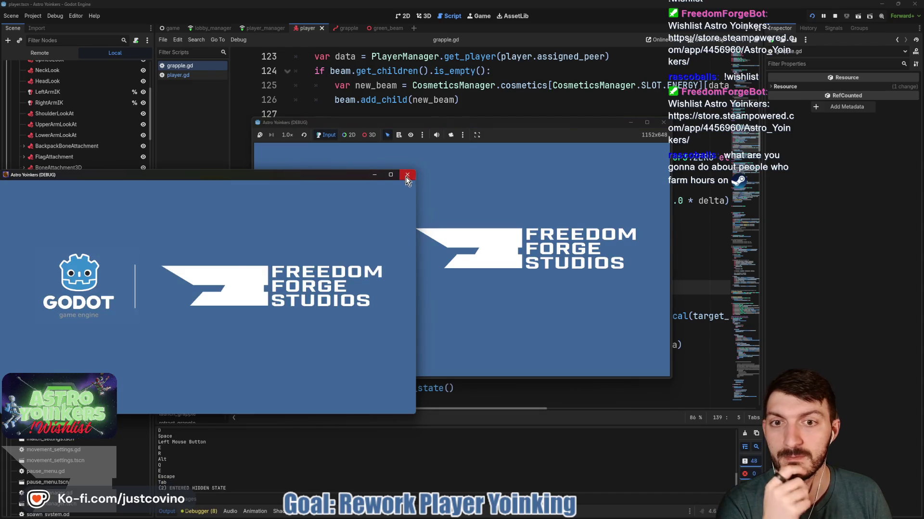
Close the duplicate splash window and host a lobby from the game's main menu
{"action": "left_click", "coordinate": [406, 176]}
{"action": "left_click", "coordinate": [325, 216]}
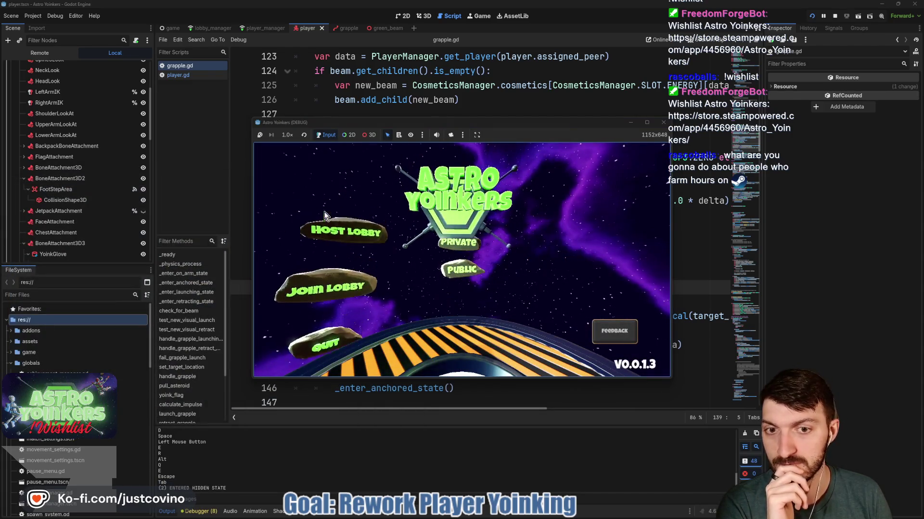
{"action": "left_click", "coordinate": [455, 218]}
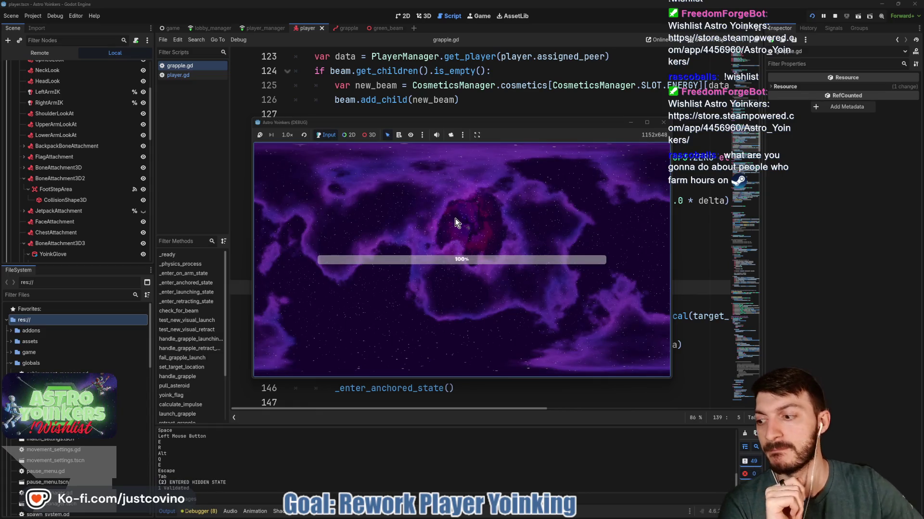
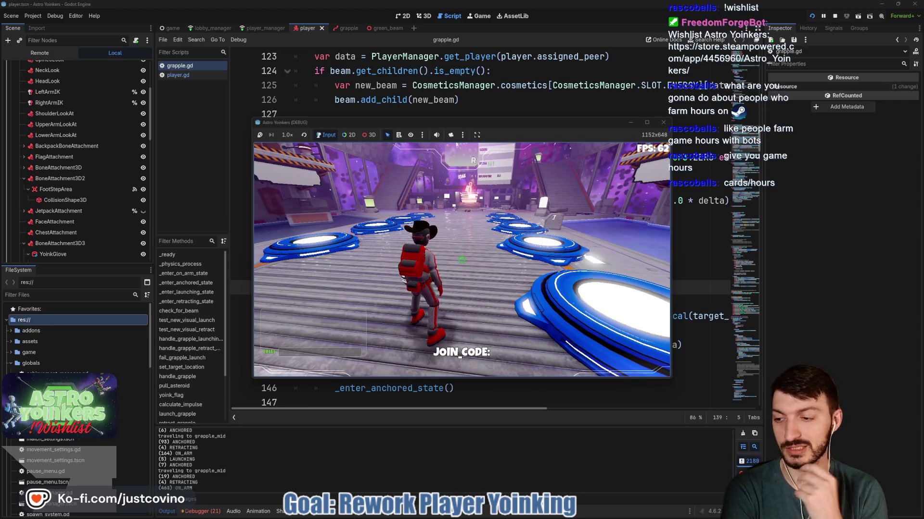
Stop the running test game with F8 and scroll back to test_new_visual_launch in grapple.gd
{"action": "key", "text": "F8"}
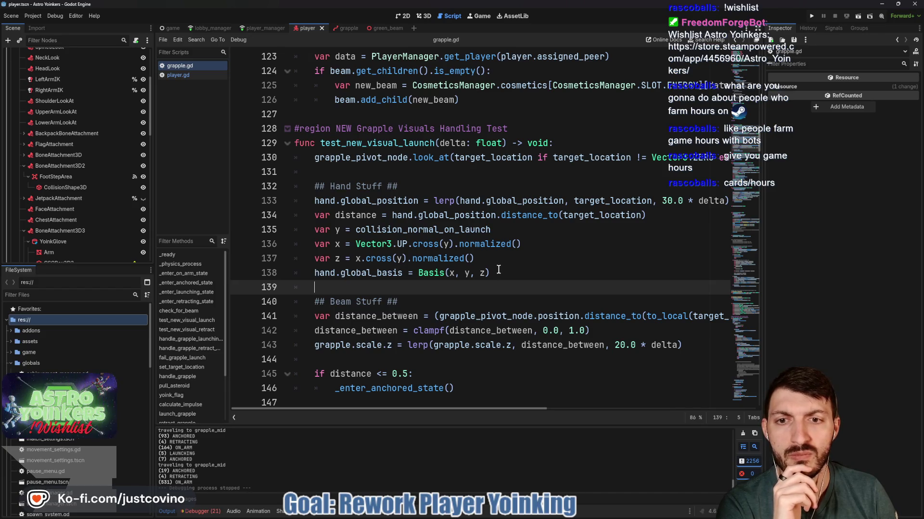
{"action": "scroll", "coordinate": [498, 268], "scroll_direction": "down", "scroll_amount": 2}
{"action": "scroll", "coordinate": [496, 267], "scroll_direction": "down", "scroll_amount": 7}
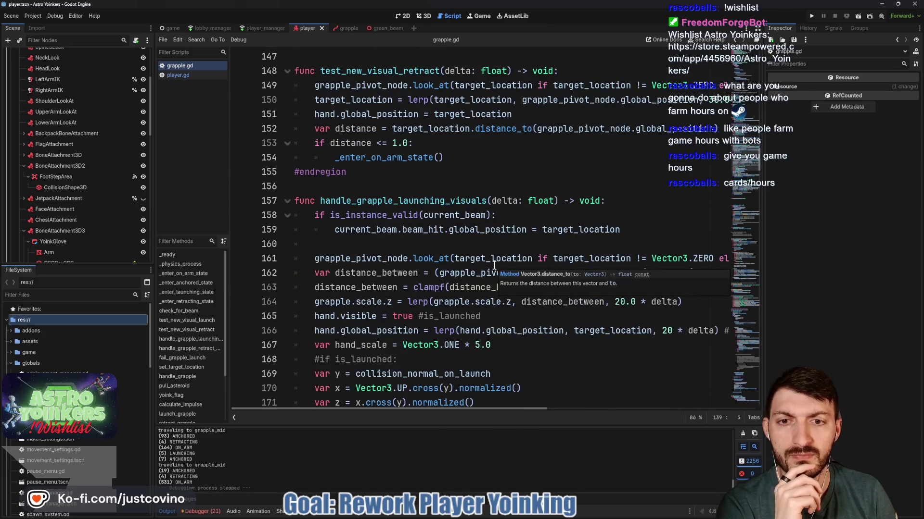
{"action": "scroll", "coordinate": [477, 252], "scroll_direction": "down", "scroll_amount": 1}
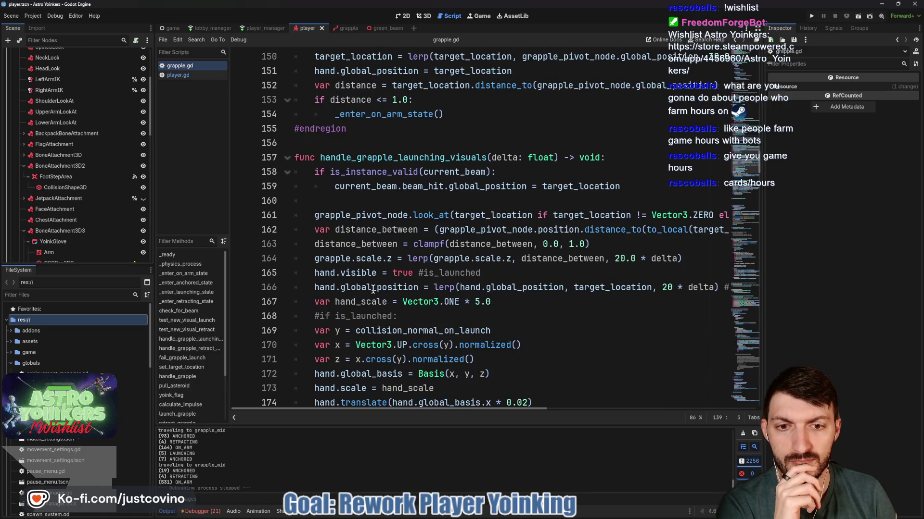
{"action": "scroll", "coordinate": [371, 288], "scroll_direction": "down", "scroll_amount": 1}
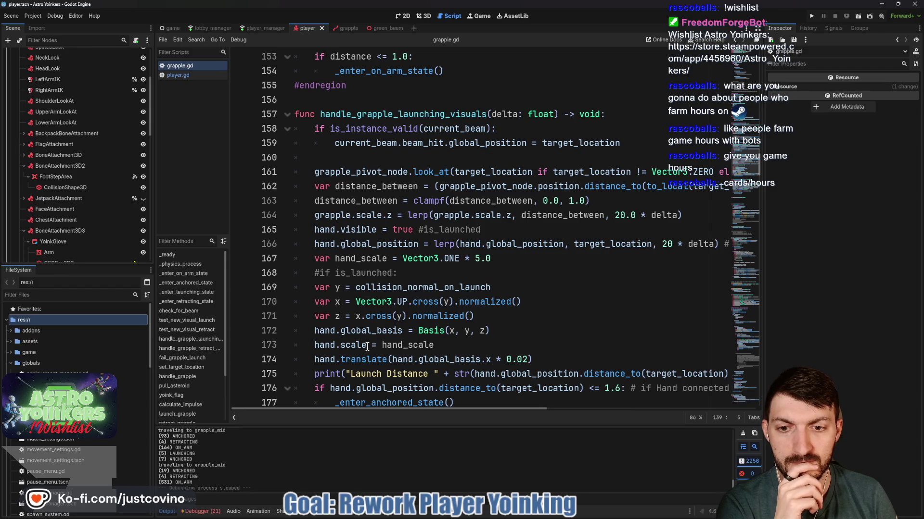
{"action": "scroll", "coordinate": [505, 291], "scroll_direction": "up", "scroll_amount": 7}
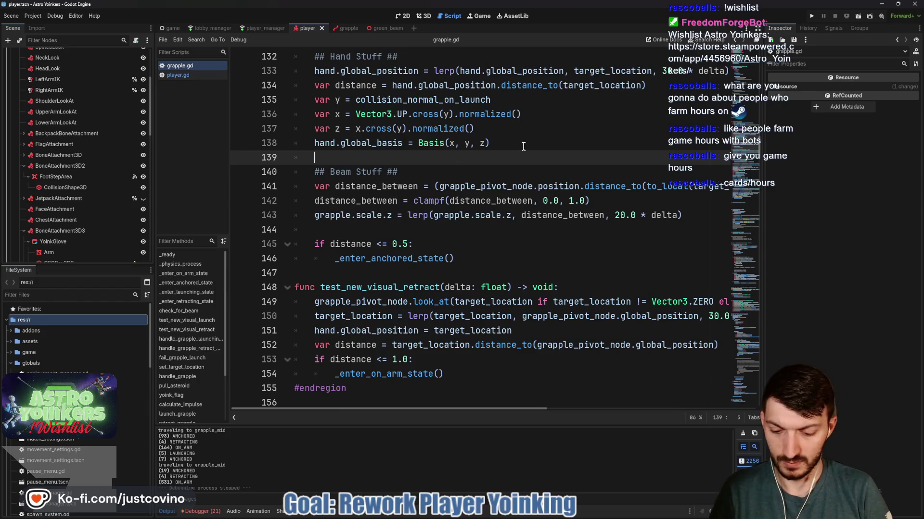
Add hand.scale = Vector3.ONE * 5.0 and lower the hand lerp speed from 30.0 to 20.0
{"action": "type", "text": "hand.scale"}
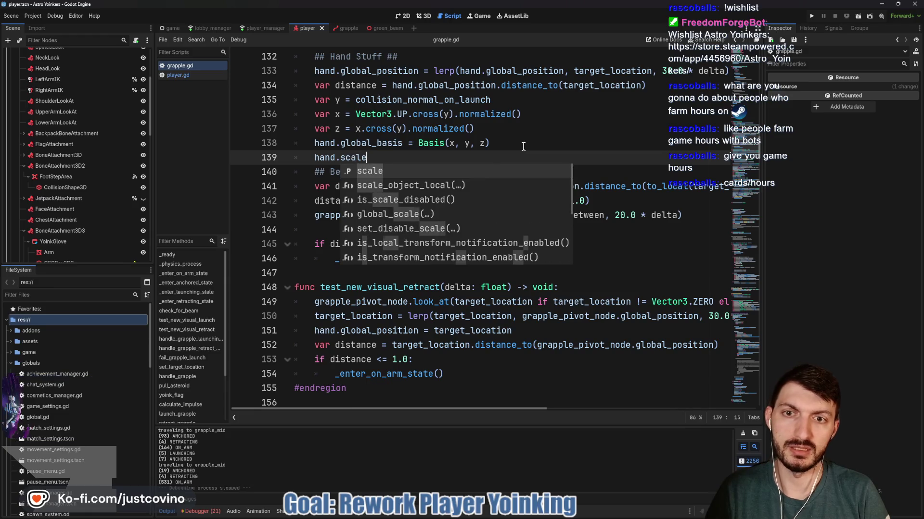
{"action": "type", "text": " = Vector3"}
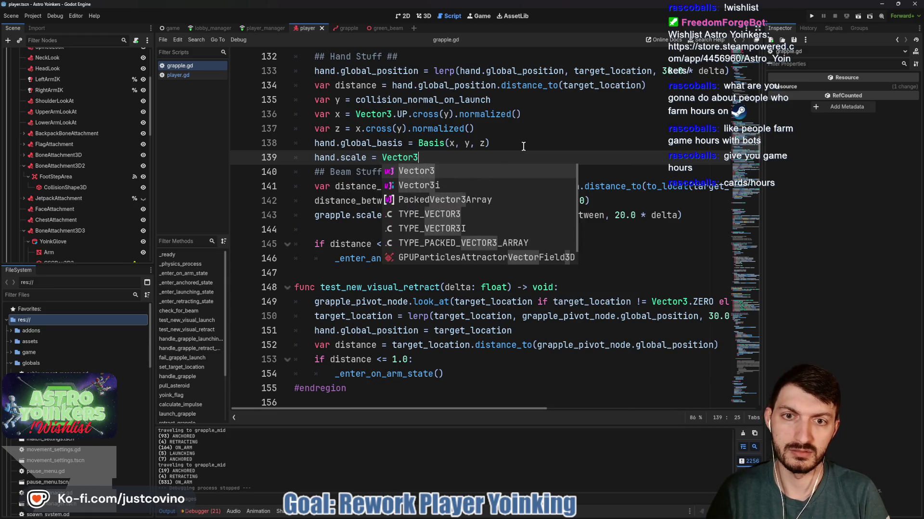
{"action": "type", "text": ".ONE 8"}
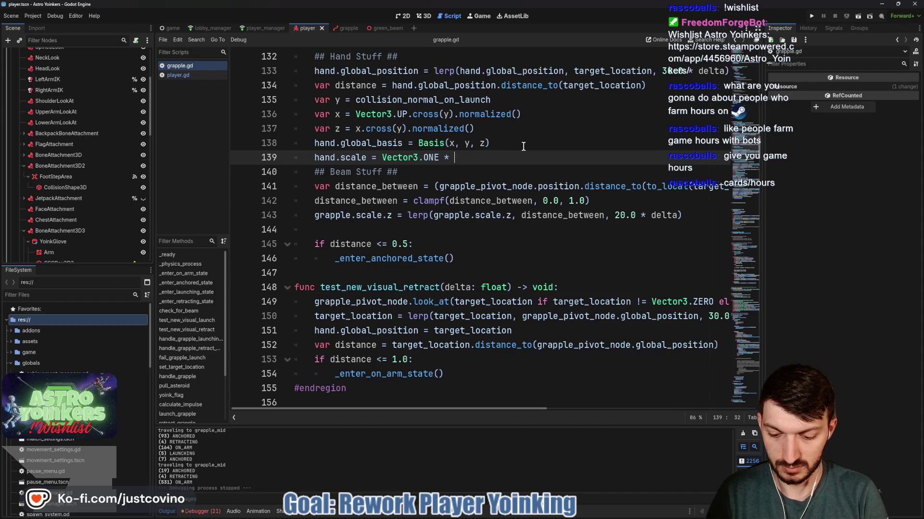
{"action": "type", "text": ".0"}
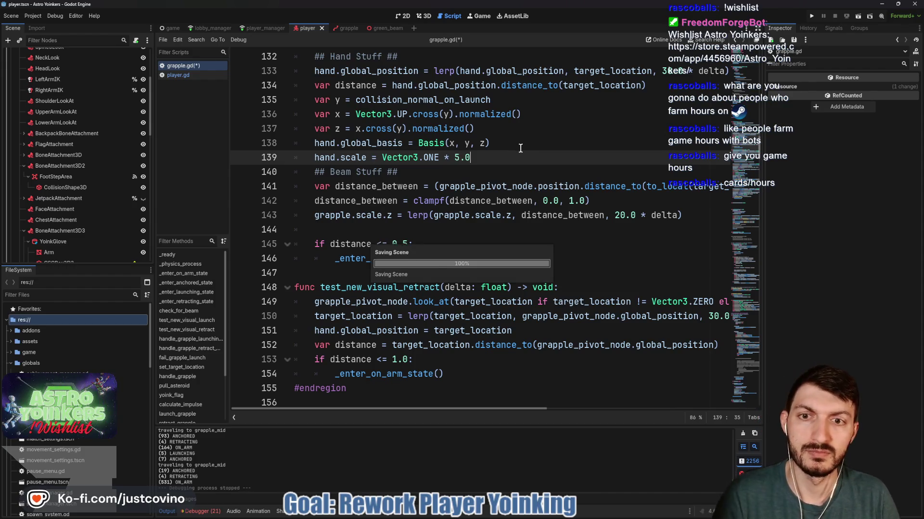
{"action": "key", "text": "Return"}
{"action": "scroll", "coordinate": [517, 161], "scroll_direction": "up", "scroll_amount": 1}
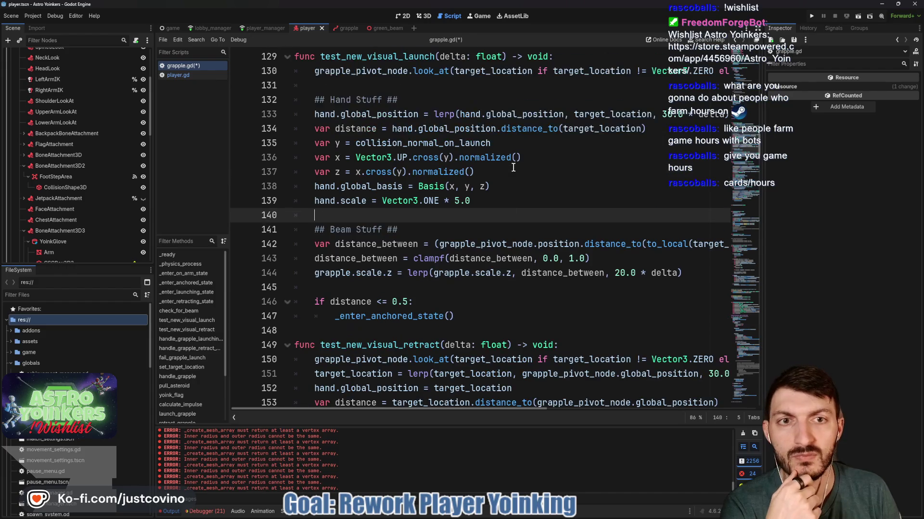
{"action": "left_click", "coordinate": [666, 114]}
{"action": "key", "text": "BackSpace"}
{"action": "type", "text": "2"}
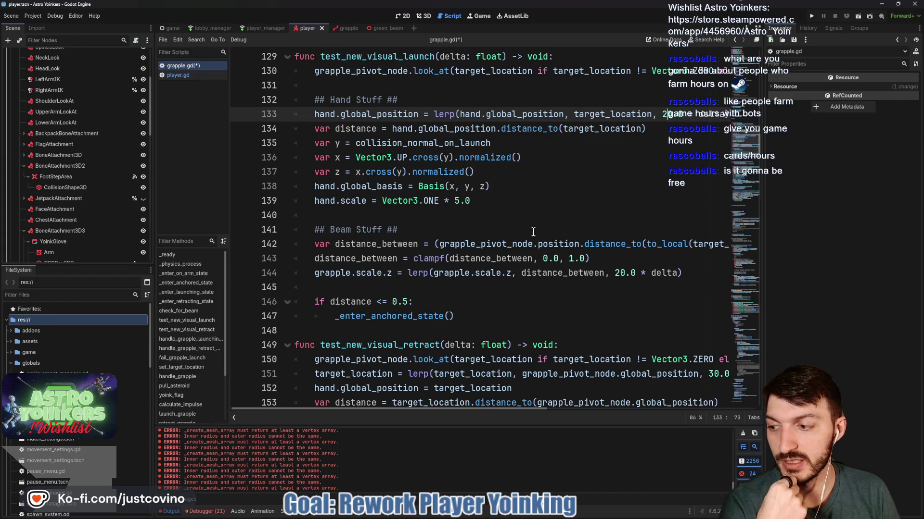
Save grapple.gd and run the game to test the hand changes
{"action": "scroll", "coordinate": [524, 211], "scroll_direction": "up", "scroll_amount": 2}
{"action": "scroll", "coordinate": [524, 205], "scroll_direction": "right", "scroll_amount": 3}
{"action": "scroll", "coordinate": [525, 206], "scroll_direction": "right", "scroll_amount": 2}
{"action": "scroll", "coordinate": [602, 255], "scroll_direction": "left", "scroll_amount": 4}
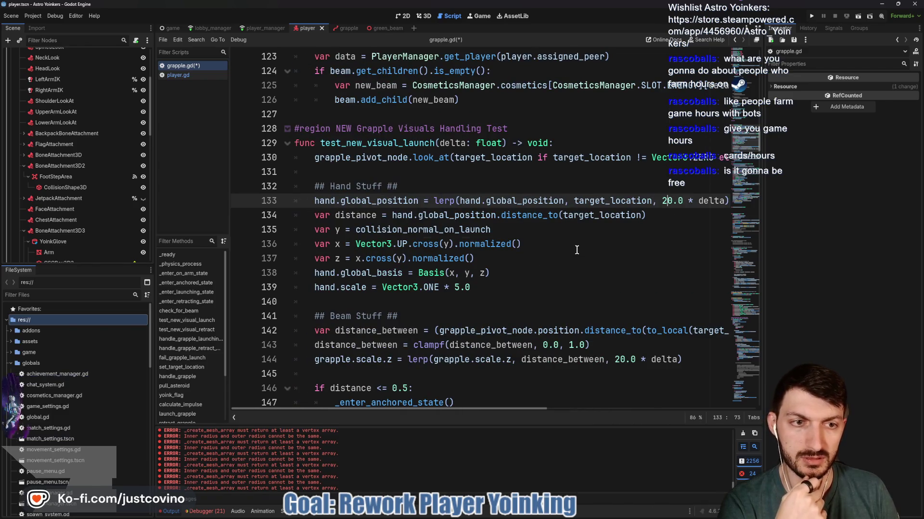
{"action": "left_click", "coordinate": [579, 248]}
{"action": "key", "text": "ctrl+s"}
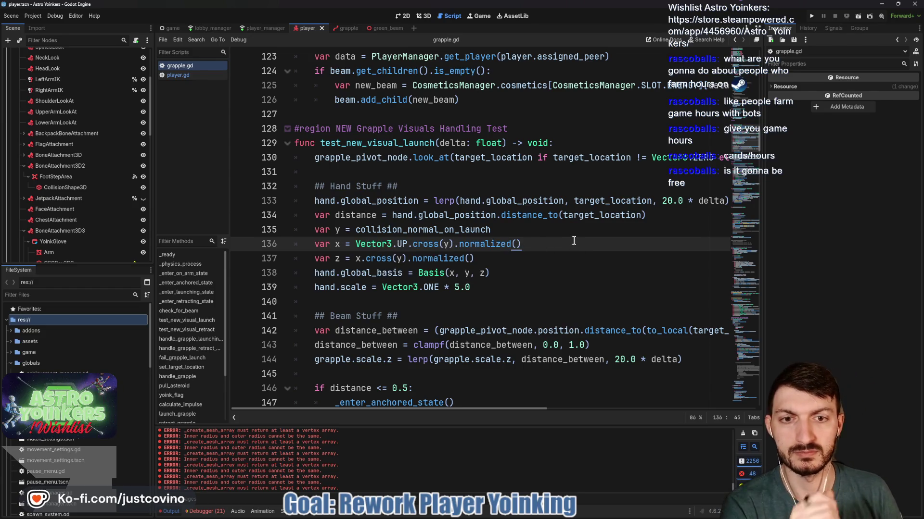
{"action": "left_click", "coordinate": [811, 16]}
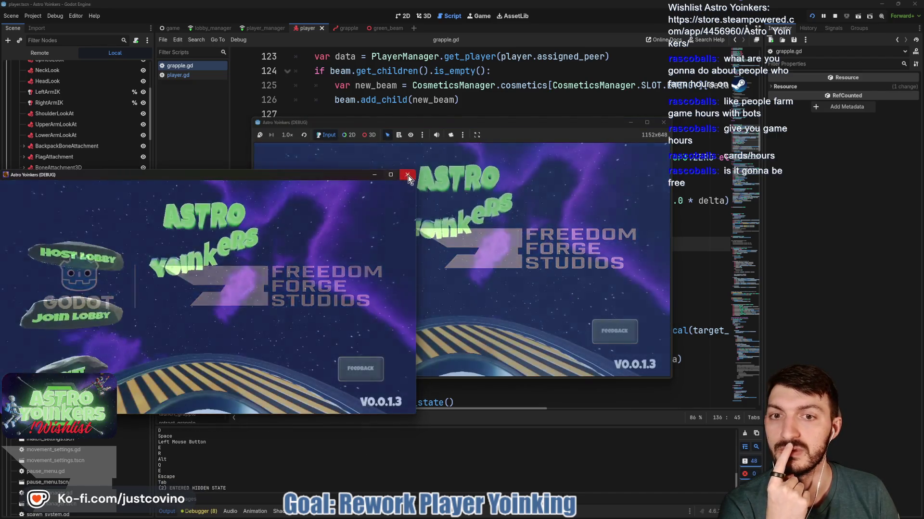
{"action": "left_click", "coordinate": [402, 183]}
{"action": "left_click", "coordinate": [319, 214]}
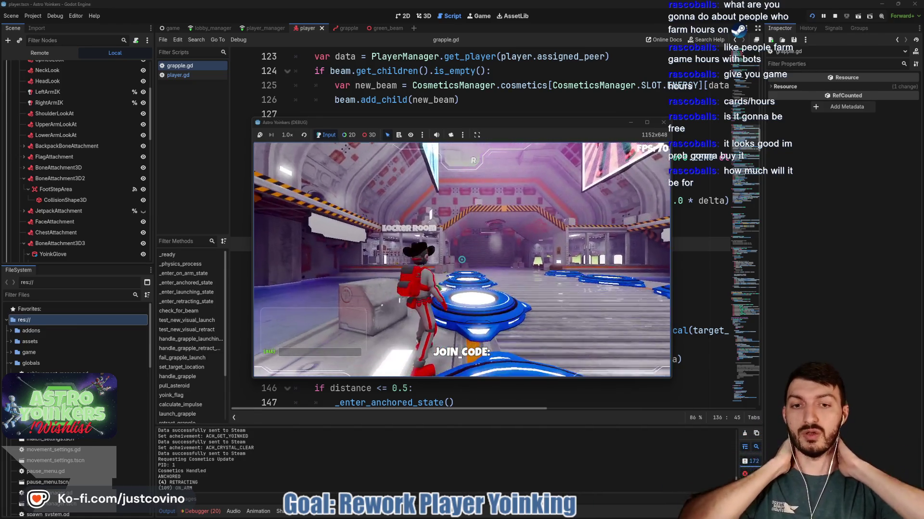
{"action": "key", "text": "w"}
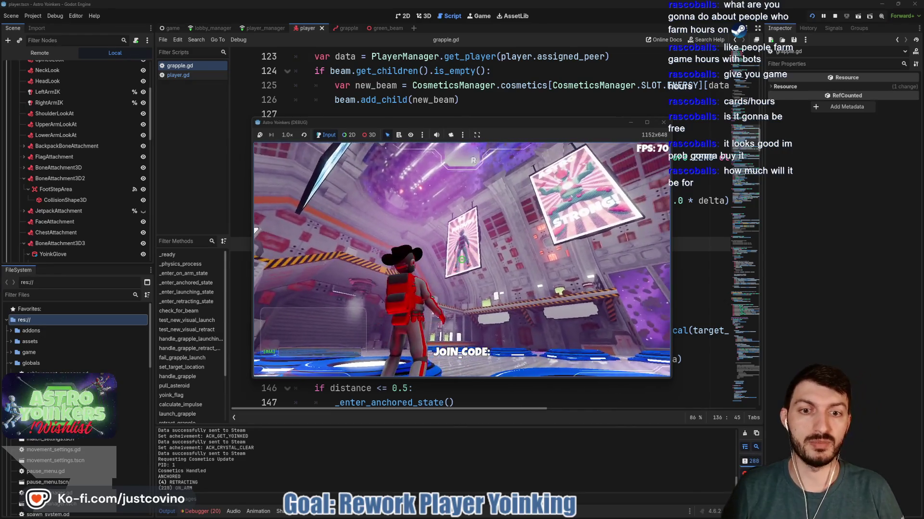
{"action": "key", "text": "w"}
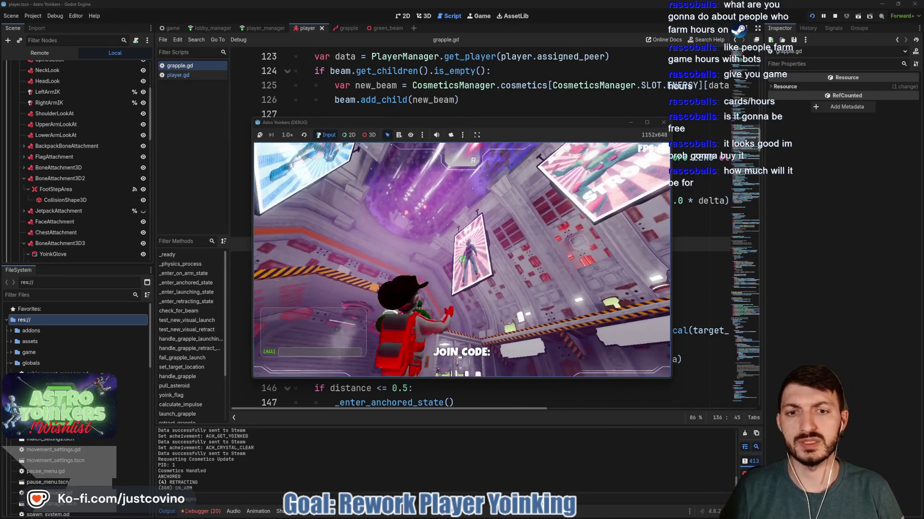
{"action": "key", "text": "w"}
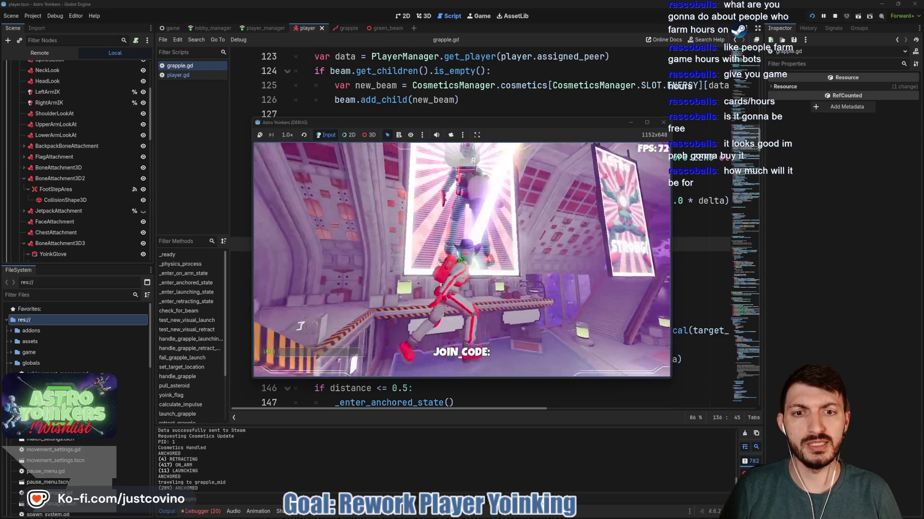
{"action": "key", "text": "w"}
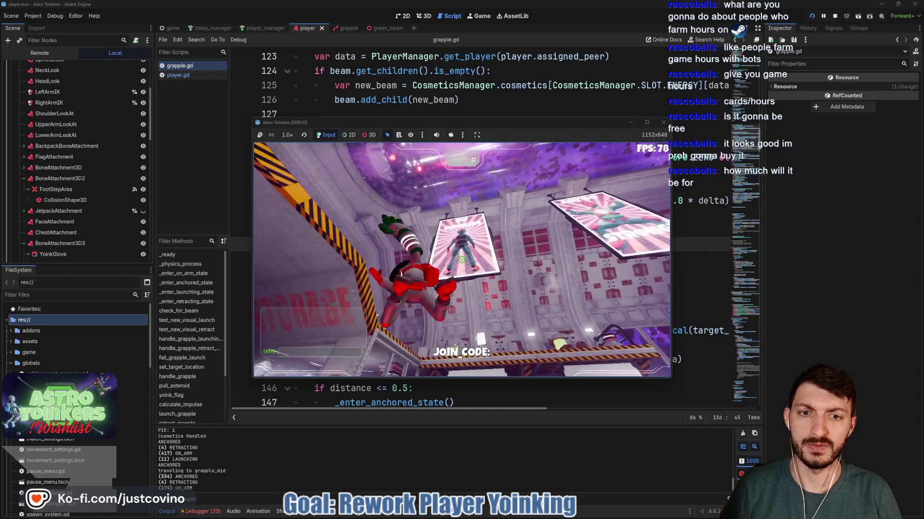
{"action": "key", "text": "w"}
{"action": "key", "text": "w"}
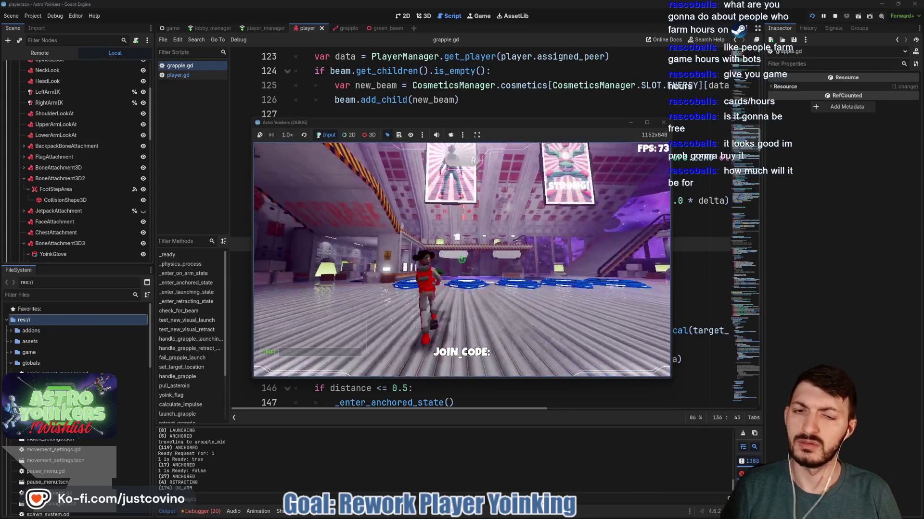
{"action": "key", "text": "w"}
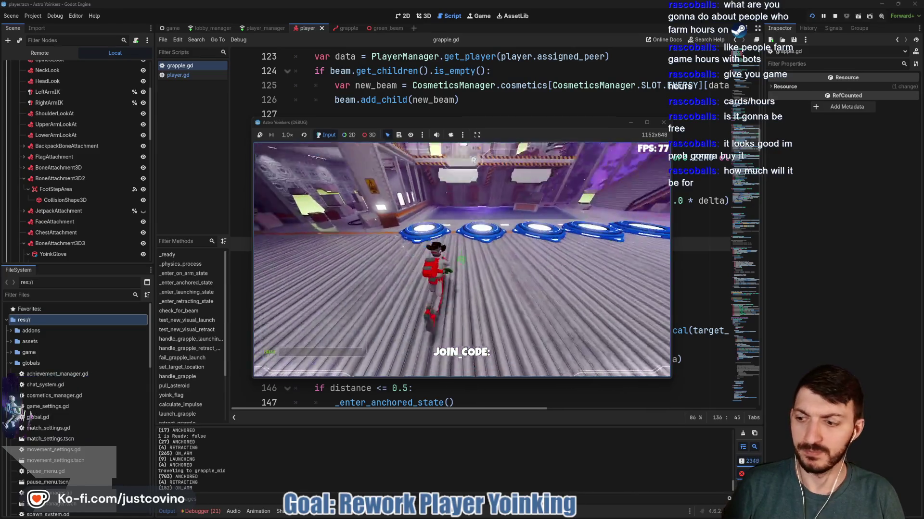
{"action": "key", "text": "F8"}
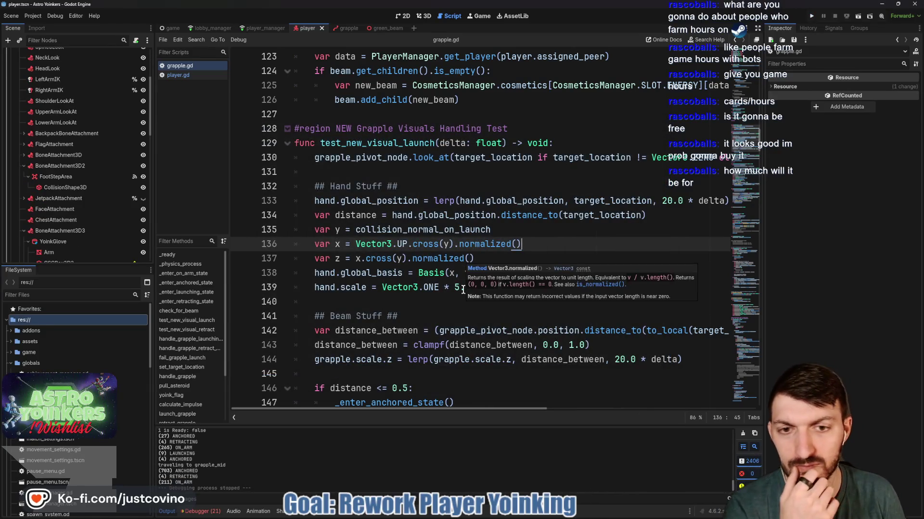
Insert a blank line at line 148, just before test_new_visual_retract
{"action": "scroll", "coordinate": [455, 240], "scroll_direction": "down", "scroll_amount": 3}
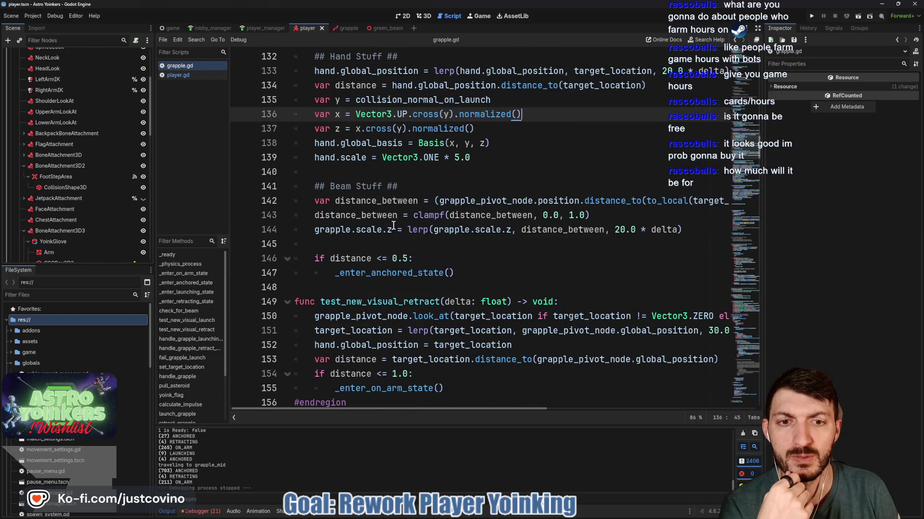
{"action": "double_click", "coordinate": [362, 217]}
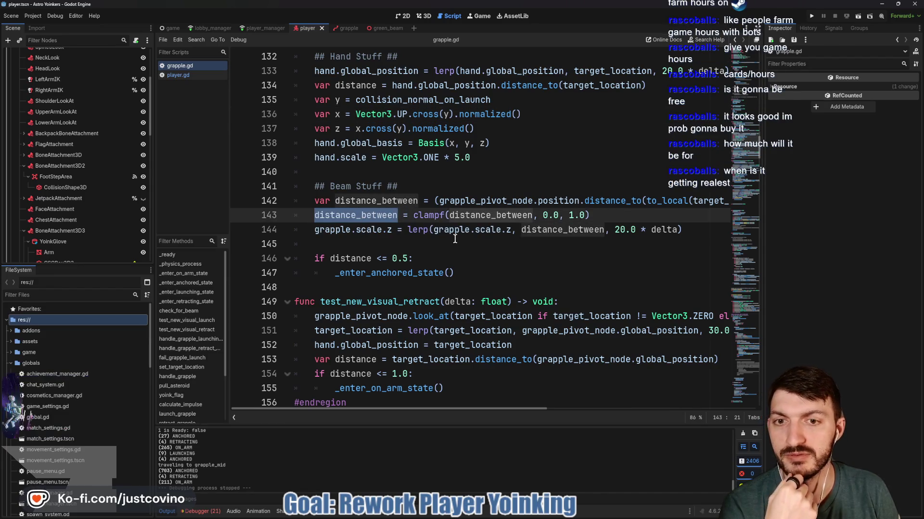
{"action": "scroll", "coordinate": [450, 235], "scroll_direction": "down", "scroll_amount": 1}
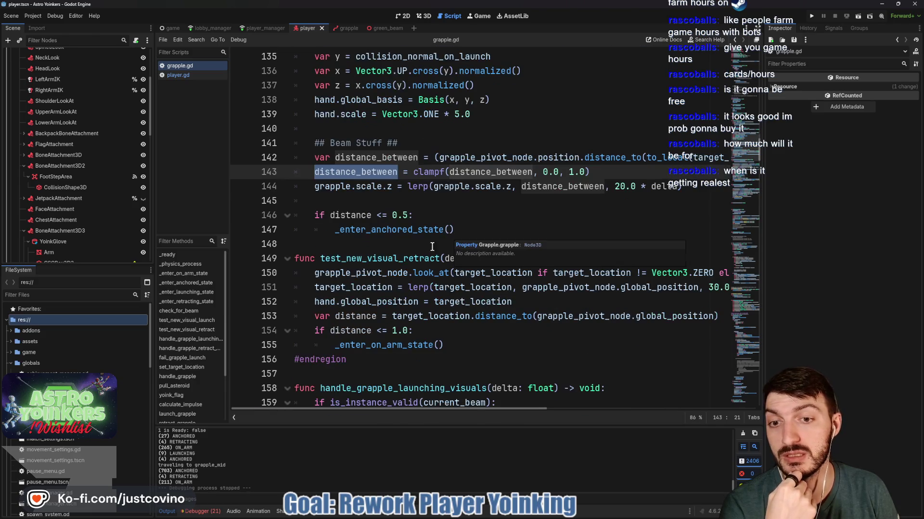
{"action": "left_click", "coordinate": [412, 199]}
{"action": "scroll", "coordinate": [413, 199], "scroll_direction": "down", "scroll_amount": 2}
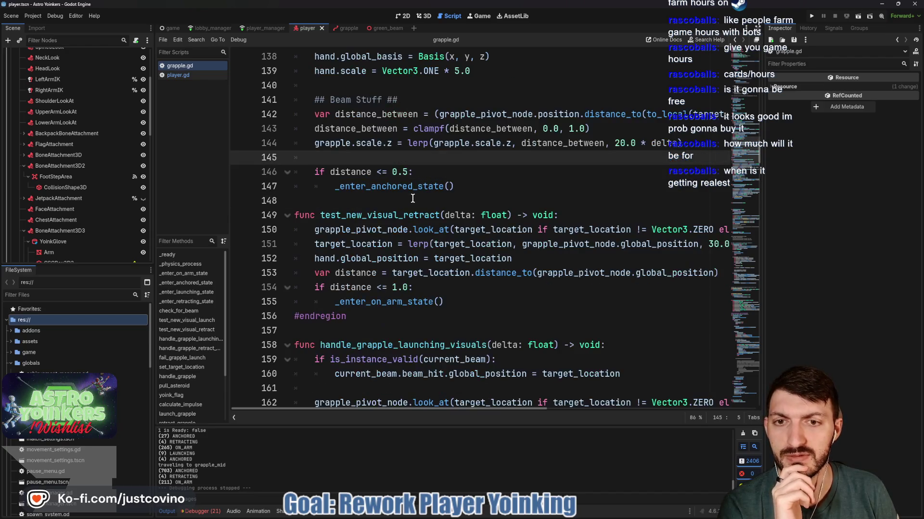
{"action": "scroll", "coordinate": [413, 199], "scroll_direction": "up", "scroll_amount": 2}
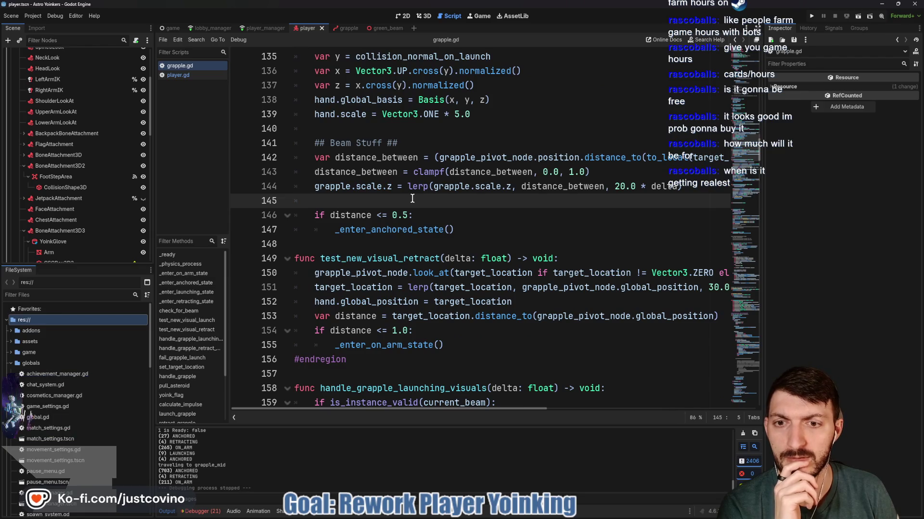
{"action": "left_click", "coordinate": [371, 245]}
{"action": "key", "text": "Return"}
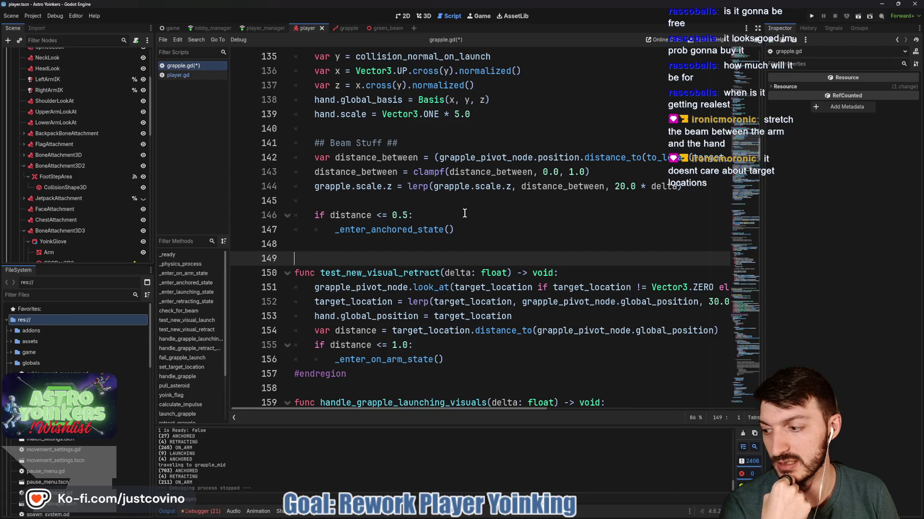
Review the Beam Stuff distance code, selecting grapple_pivot_node on line 142
{"action": "scroll", "coordinate": [472, 200], "scroll_direction": "up", "scroll_amount": 1}
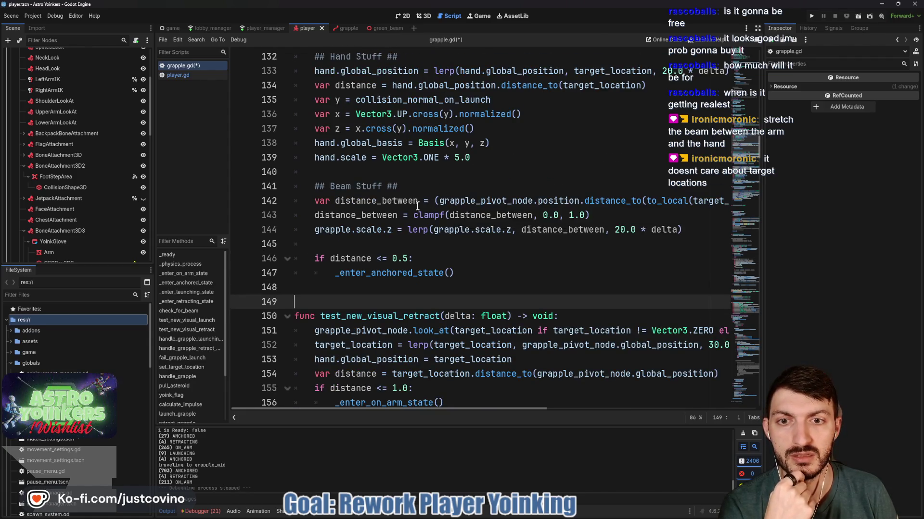
{"action": "scroll", "coordinate": [446, 200], "scroll_direction": "right", "scroll_amount": 3}
{"action": "double_click", "coordinate": [393, 202]}
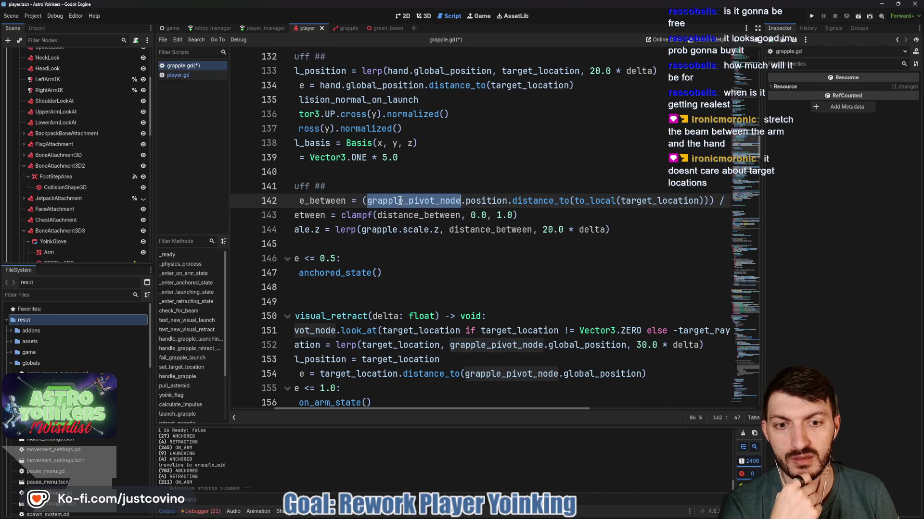
{"action": "scroll", "coordinate": [399, 201], "scroll_direction": "left", "scroll_amount": 3}
{"action": "left_click", "coordinate": [431, 188]}
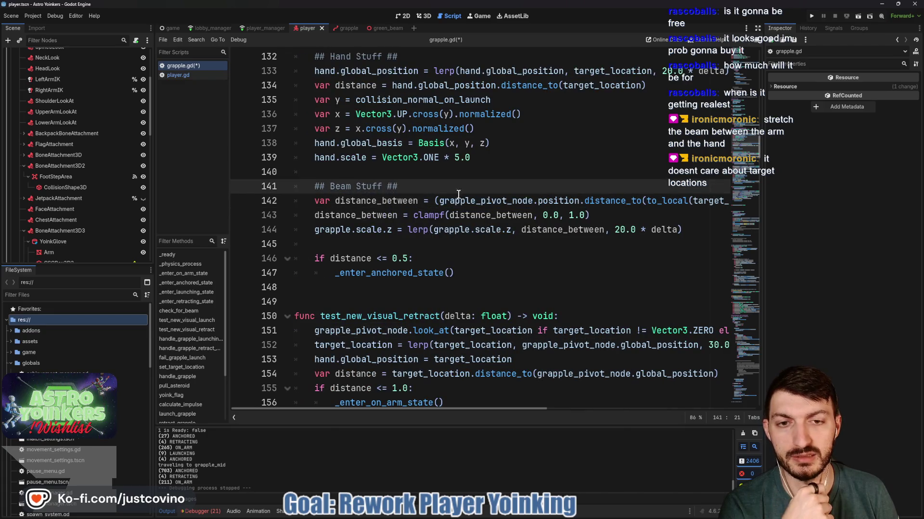
Make line 142 measure distance from grapple_pivot_node to hand.global_position instead of to_local(target_location)
{"action": "left_click_drag", "start_coordinate": [438, 200], "coordinate": [533, 200]}
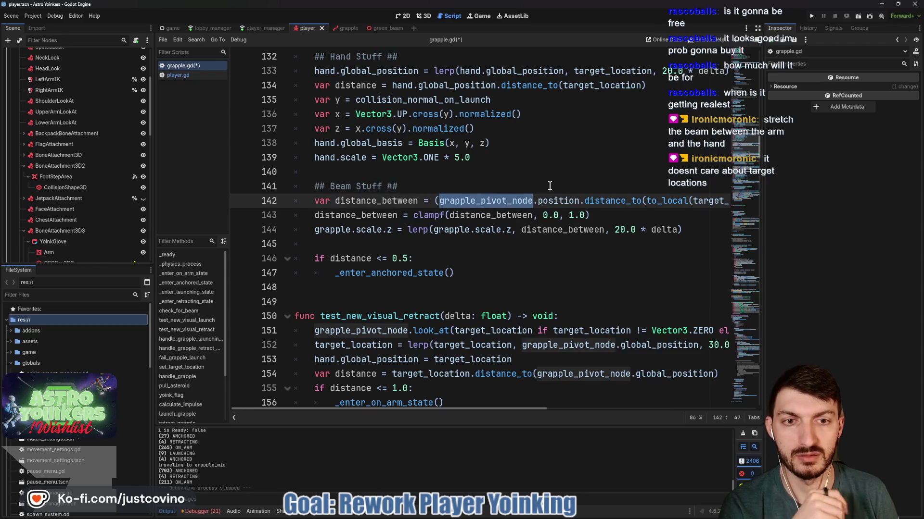
{"action": "type", "text": "hand"}
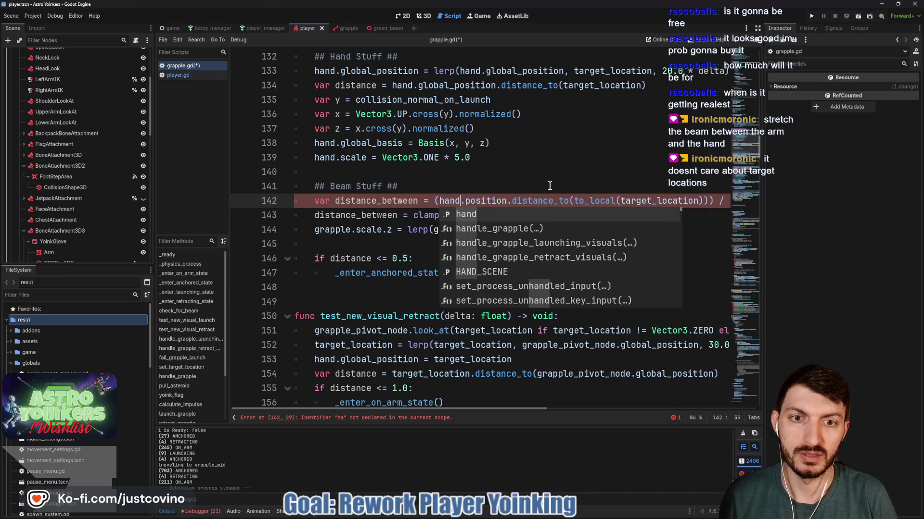
{"action": "scroll", "coordinate": [545, 192], "scroll_direction": "right", "scroll_amount": 3}
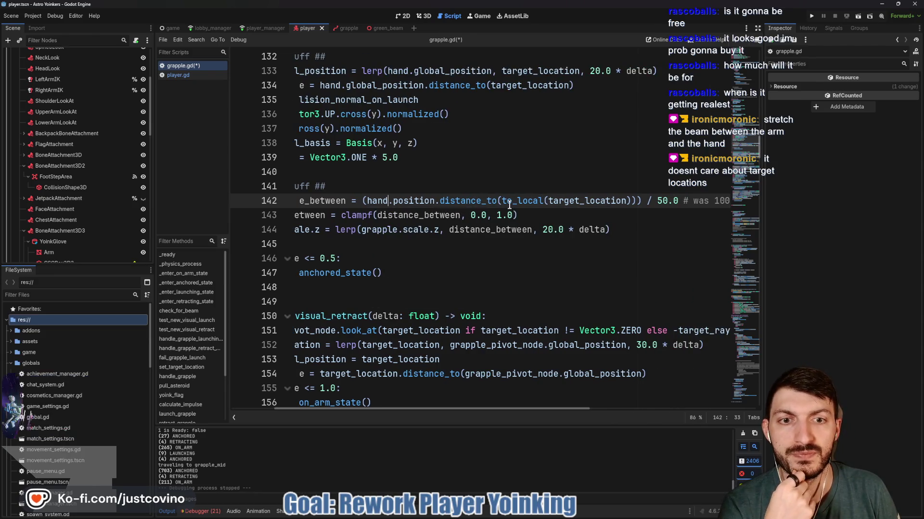
{"action": "scroll", "coordinate": [516, 203], "scroll_direction": "right", "scroll_amount": 3}
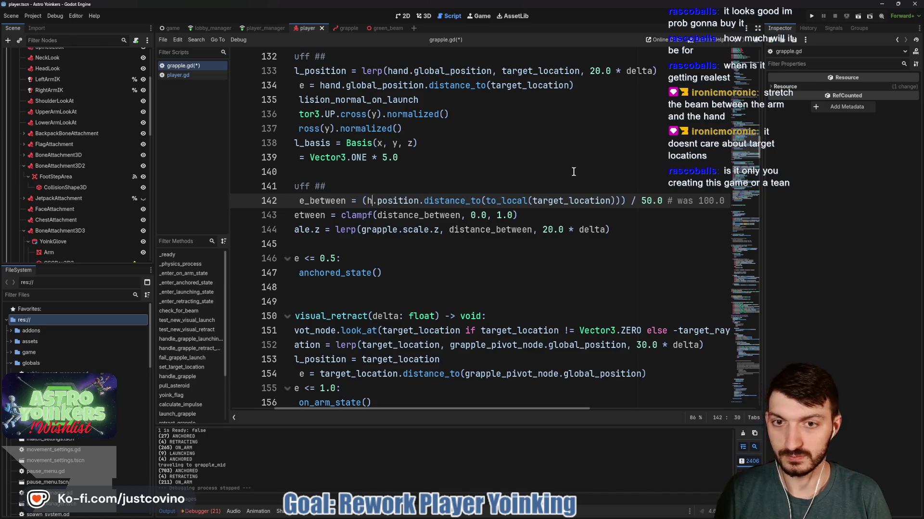
{"action": "key", "text": "BackSpace"}
{"action": "key", "text": "BackSpace"}
{"action": "key", "text": "BackSpace"}
{"action": "type", "text": "grappl"}
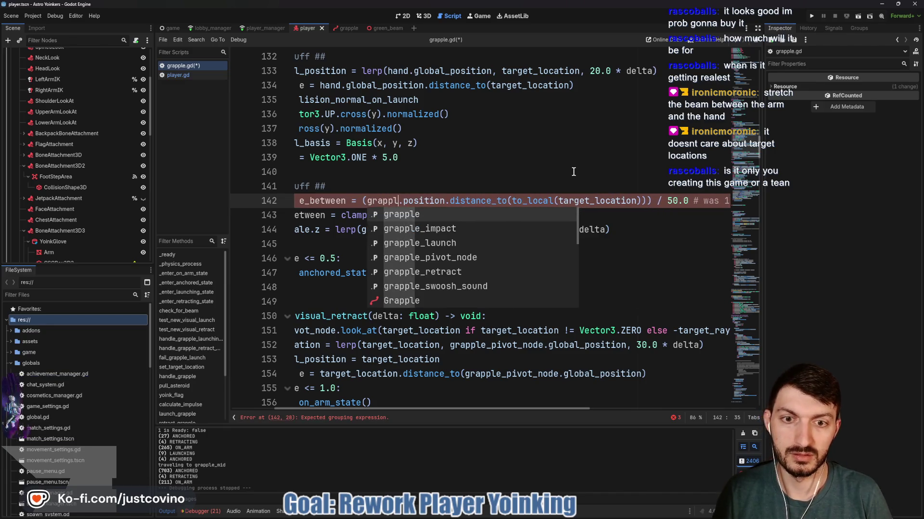
{"action": "key", "text": "Down"}
{"action": "key", "text": "Down"}
{"action": "key", "text": "Down"}
{"action": "key", "text": "Return"}
{"action": "left_click_drag", "start_coordinate": [573, 201], "coordinate": [703, 199]}
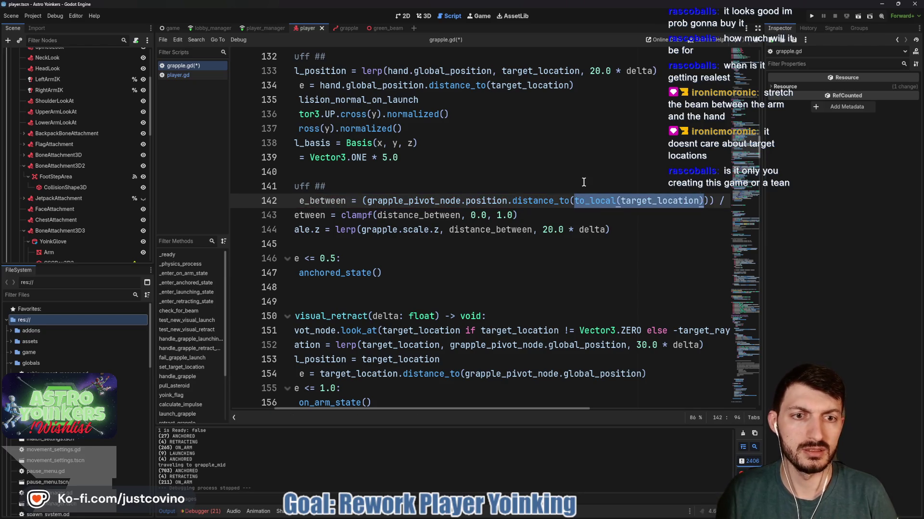
{"action": "key", "text": "BackSpace"}
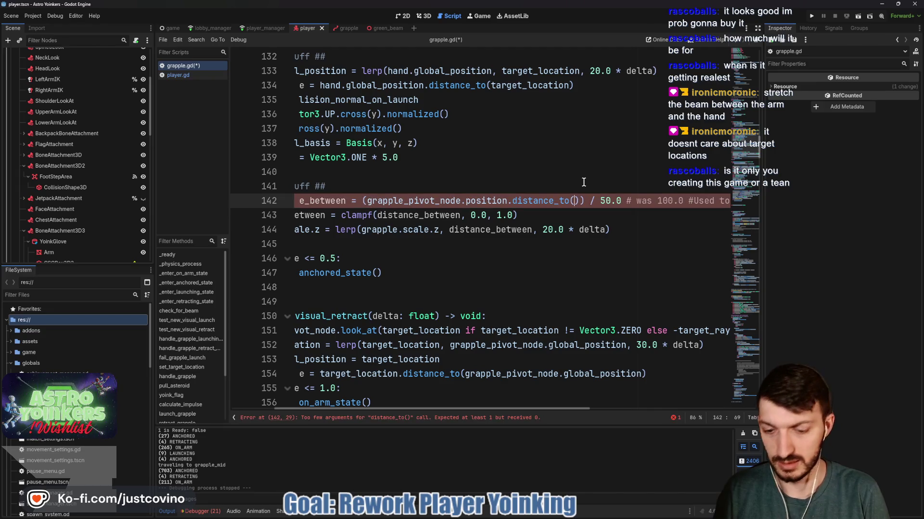
{"action": "type", "text": "nd.globa"}
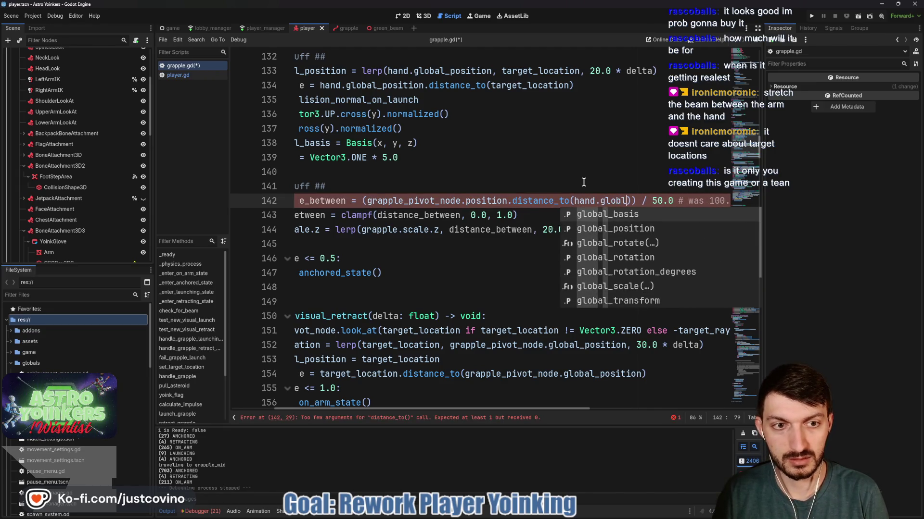
{"action": "type", "text": "l_position"}
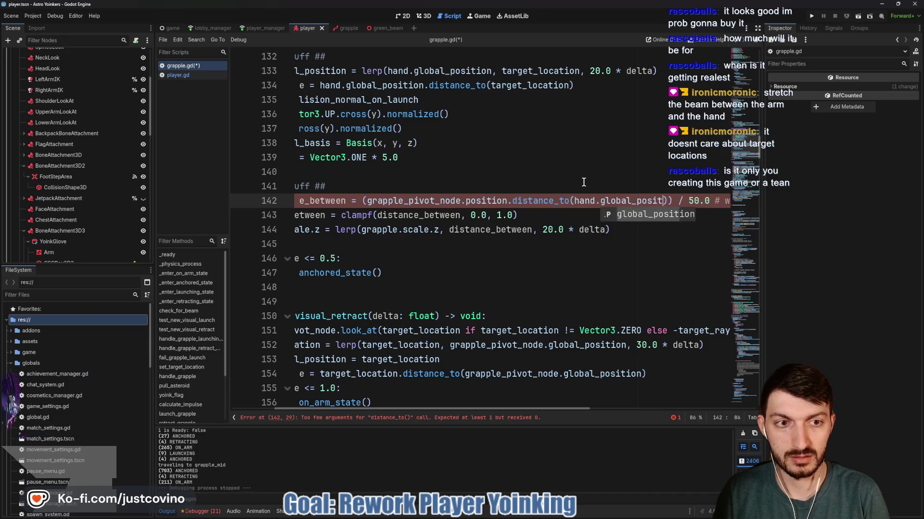
Save grapple.gd and run the project to test the beam
{"action": "key", "text": "ctrl+s"}
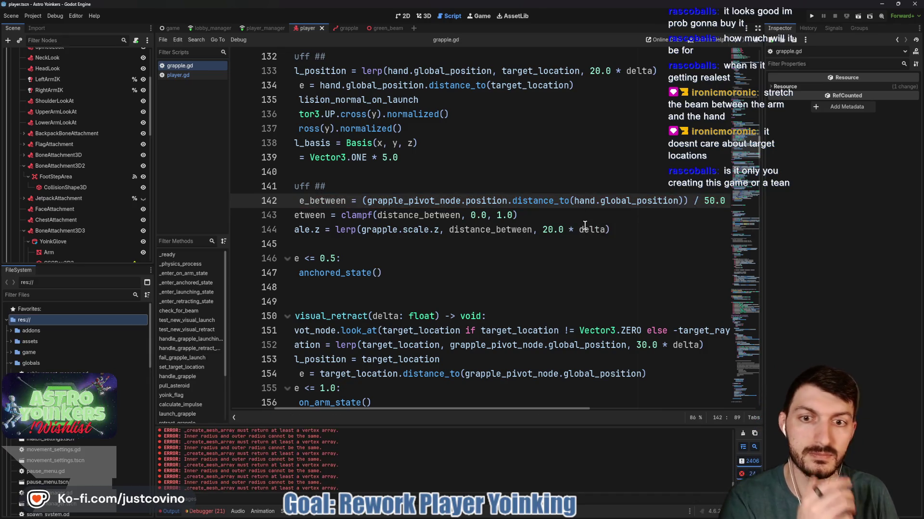
{"action": "scroll", "coordinate": [570, 223], "scroll_direction": "left", "scroll_amount": 3}
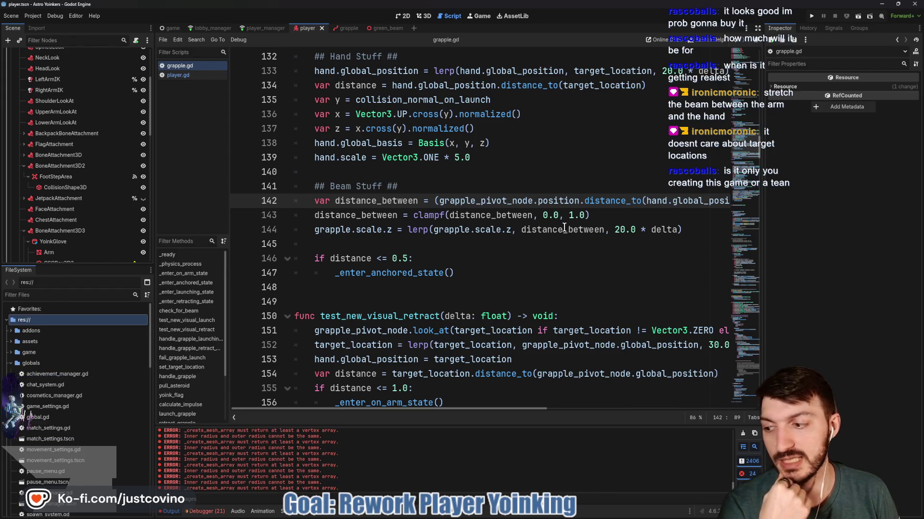
{"action": "left_click", "coordinate": [812, 16]}
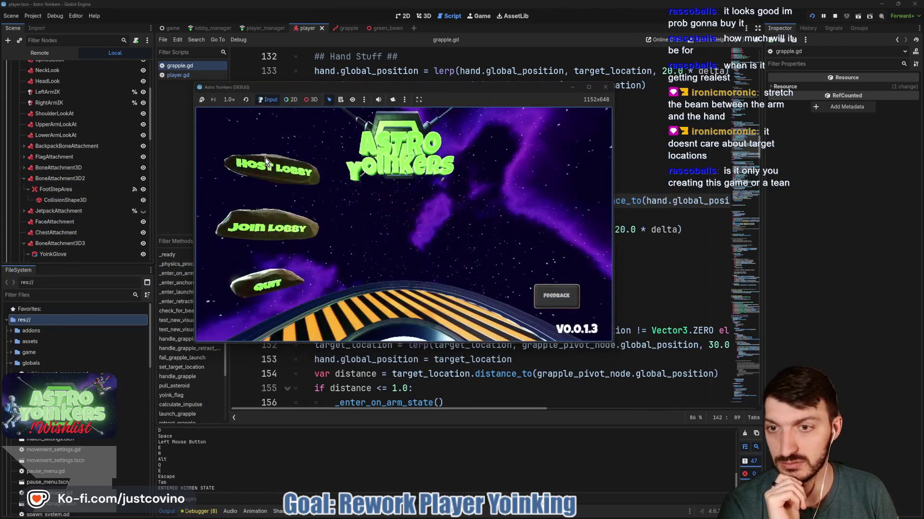
Host a lobby, fire the grapple at a wall, then stop the game with F8
{"action": "left_click", "coordinate": [268, 177]}
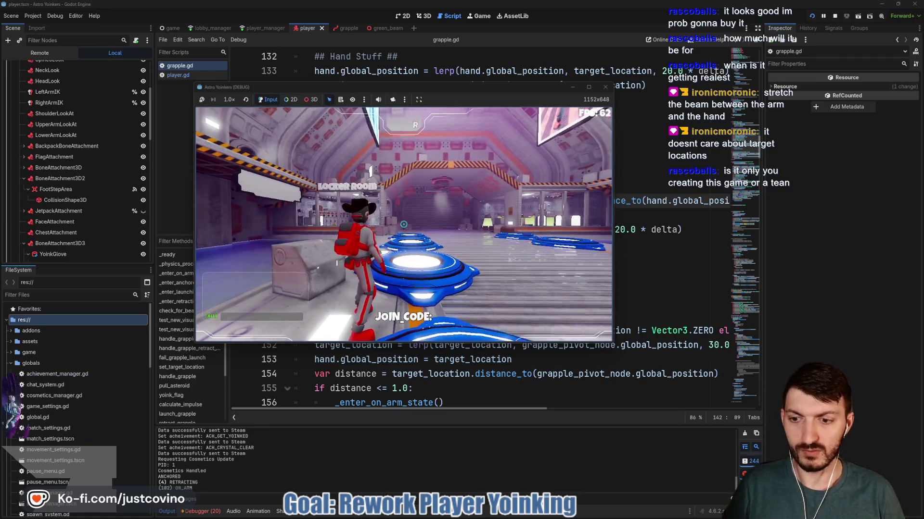
{"action": "left_click", "coordinate": [403, 224]}
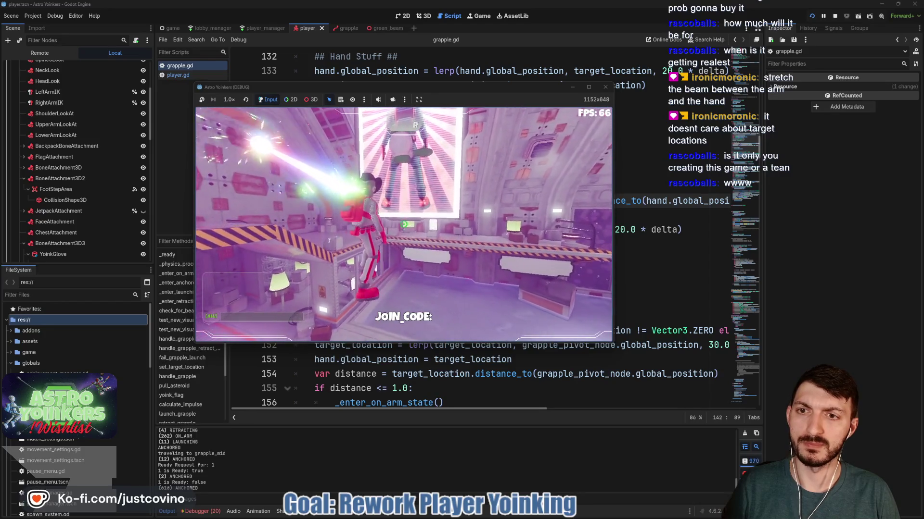
{"action": "key", "text": "F8"}
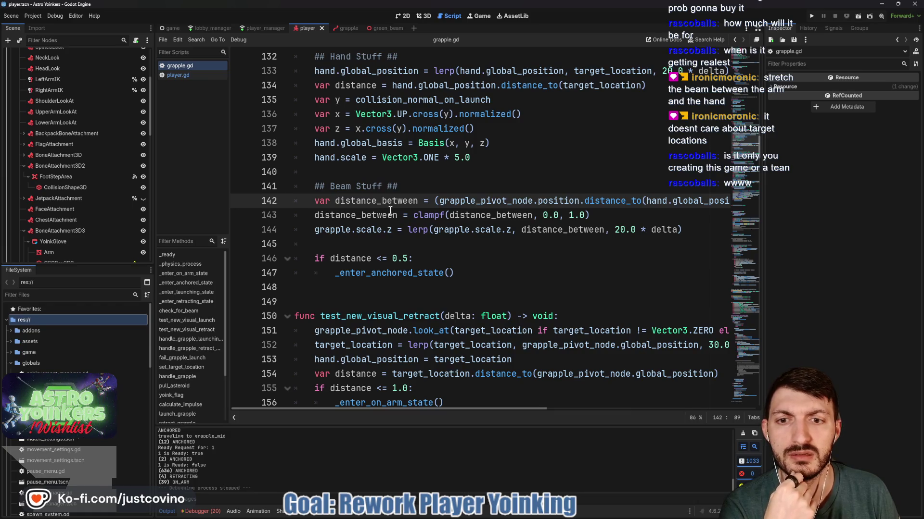
Add a blank line at line 158 above handle_grapple_launching_visuals
{"action": "mouse_move", "coordinate": [373, 233]}
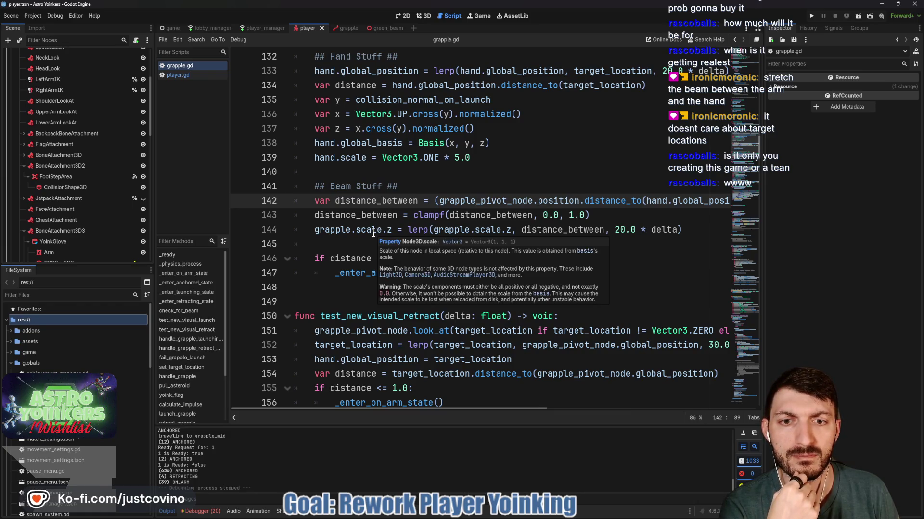
{"action": "scroll", "coordinate": [373, 231], "scroll_direction": "up", "scroll_amount": 3}
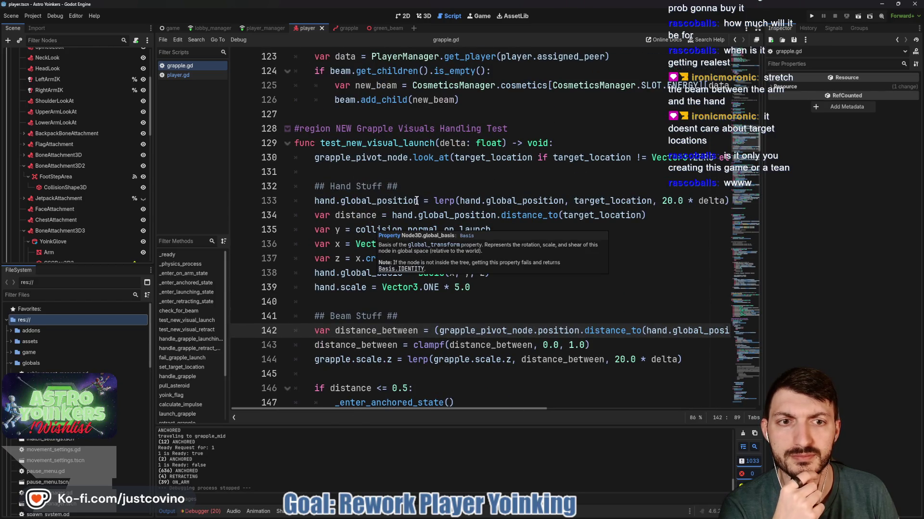
{"action": "mouse_move", "coordinate": [480, 159]}
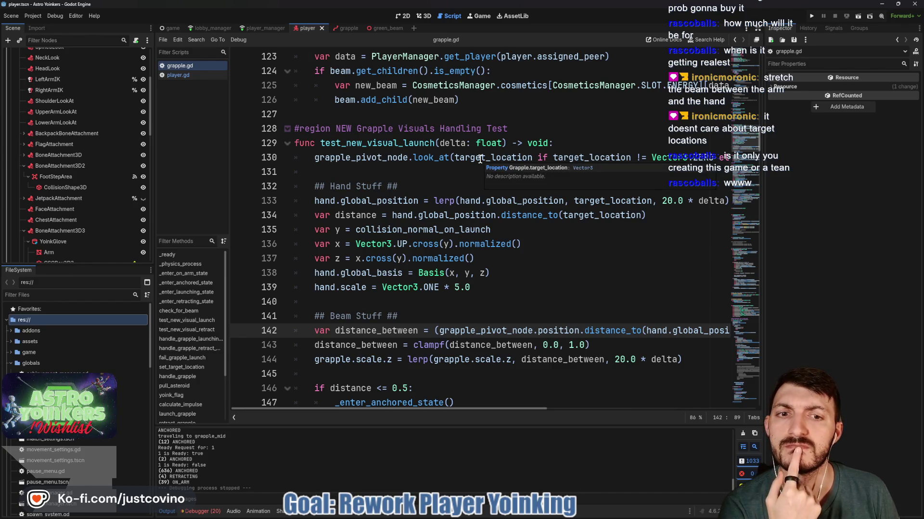
{"action": "scroll", "coordinate": [465, 172], "scroll_direction": "down", "scroll_amount": 2}
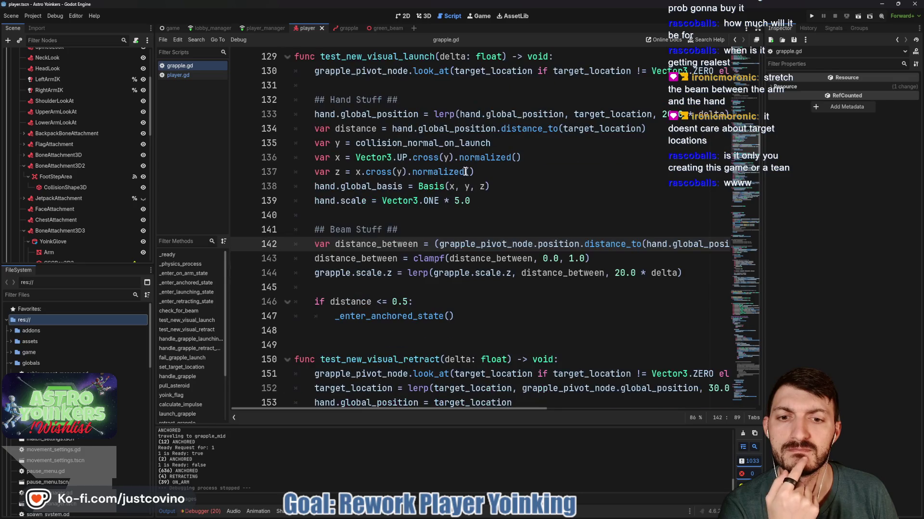
{"action": "scroll", "coordinate": [584, 245], "scroll_direction": "down", "scroll_amount": 5}
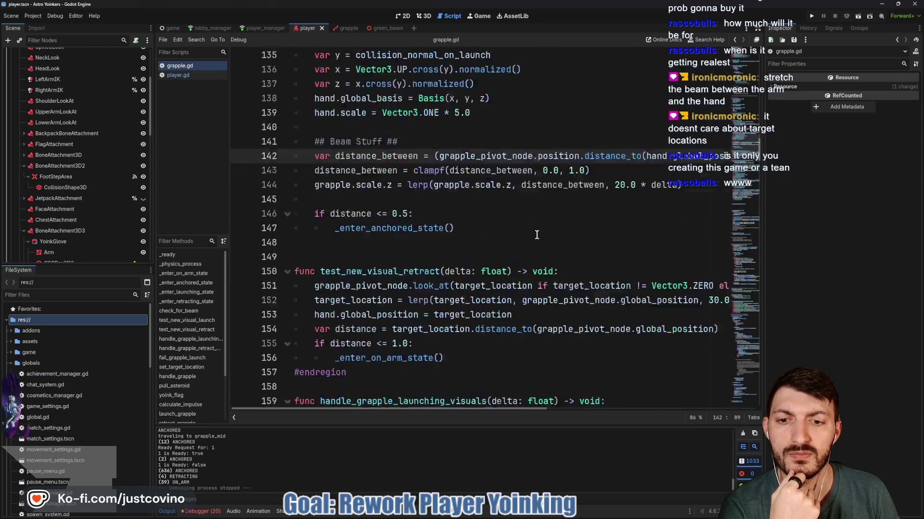
{"action": "scroll", "coordinate": [458, 238], "scroll_direction": "down", "scroll_amount": 4}
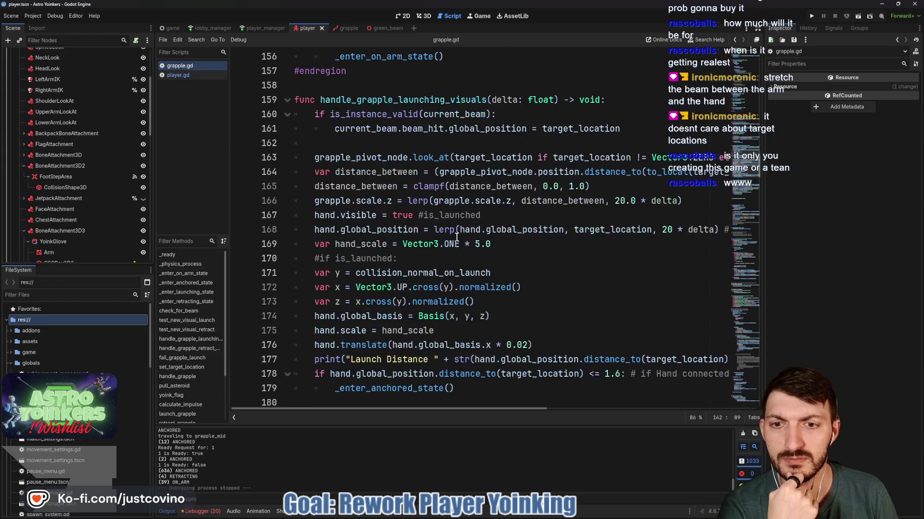
{"action": "left_click", "coordinate": [360, 87]}
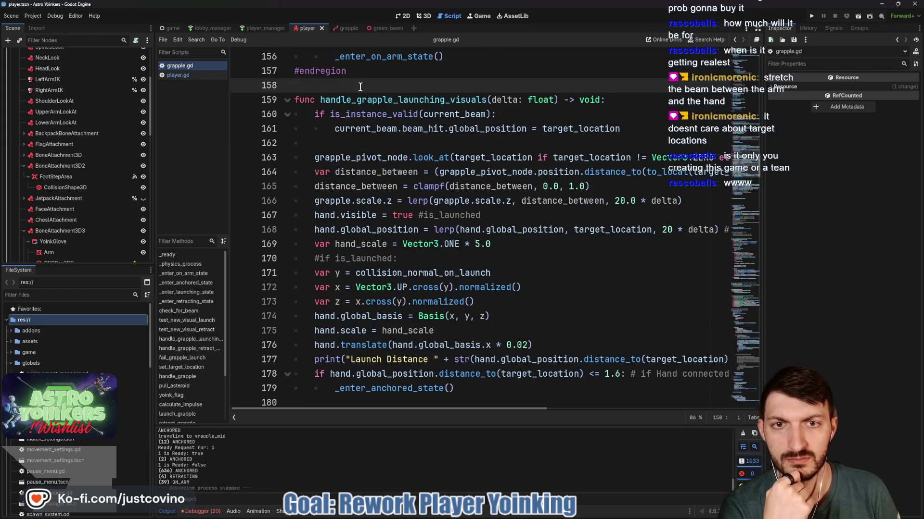
{"action": "key", "text": "Return"}
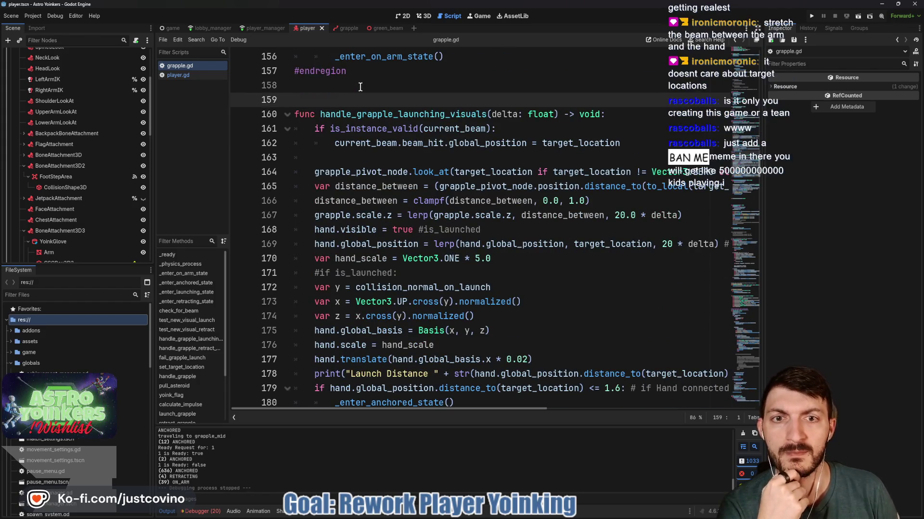
Select the beam_hit.global_position = target_location line in the launching visuals function
{"action": "left_click", "coordinate": [467, 151]}
{"action": "left_click", "coordinate": [501, 143]}
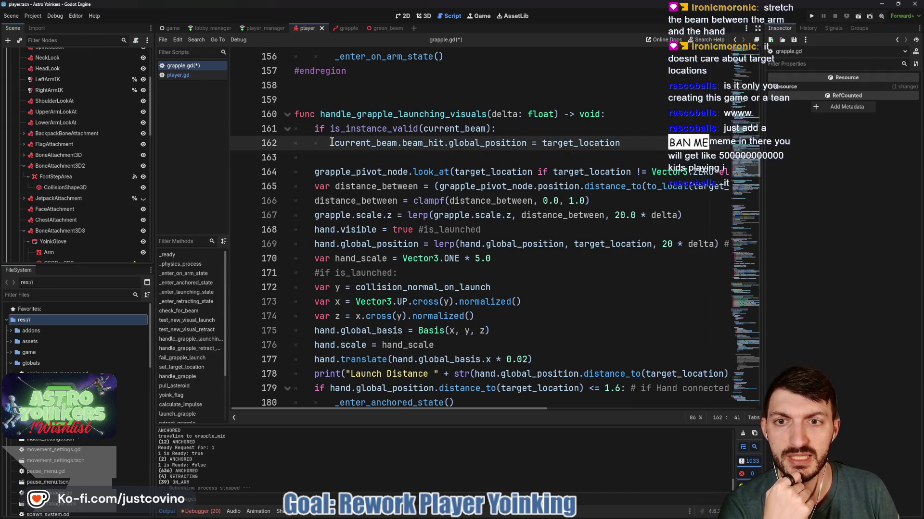
{"action": "left_click_drag", "start_coordinate": [335, 143], "coordinate": [617, 149]}
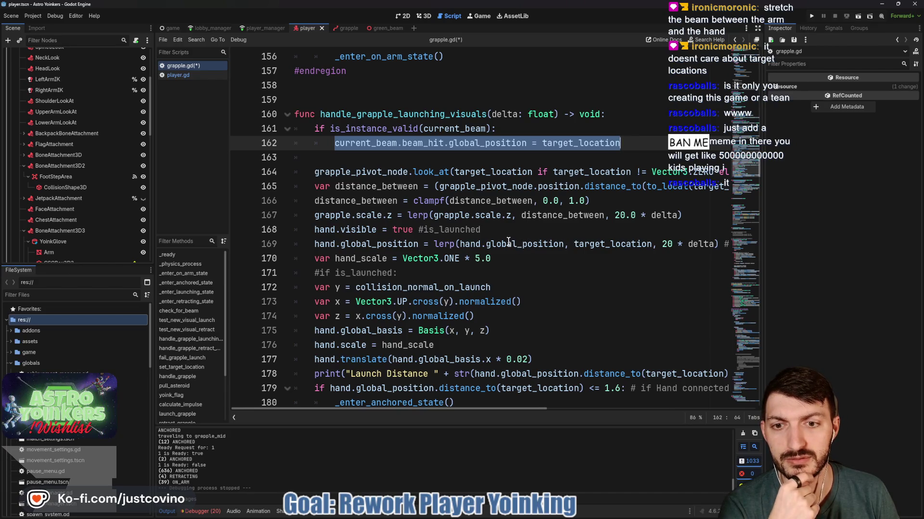
{"action": "mouse_move", "coordinate": [508, 241]}
{"action": "scroll", "coordinate": [508, 241], "scroll_direction": "down", "scroll_amount": 1}
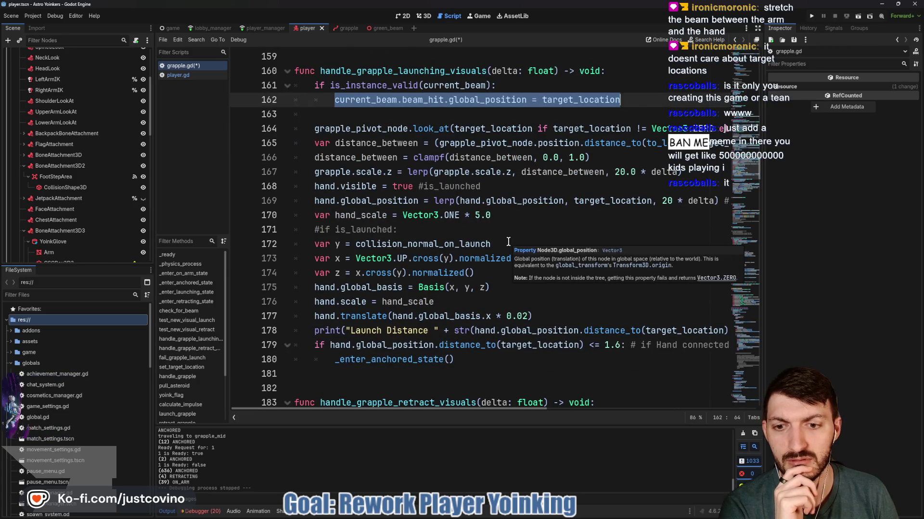
{"action": "scroll", "coordinate": [507, 241], "scroll_direction": "up", "scroll_amount": 4}
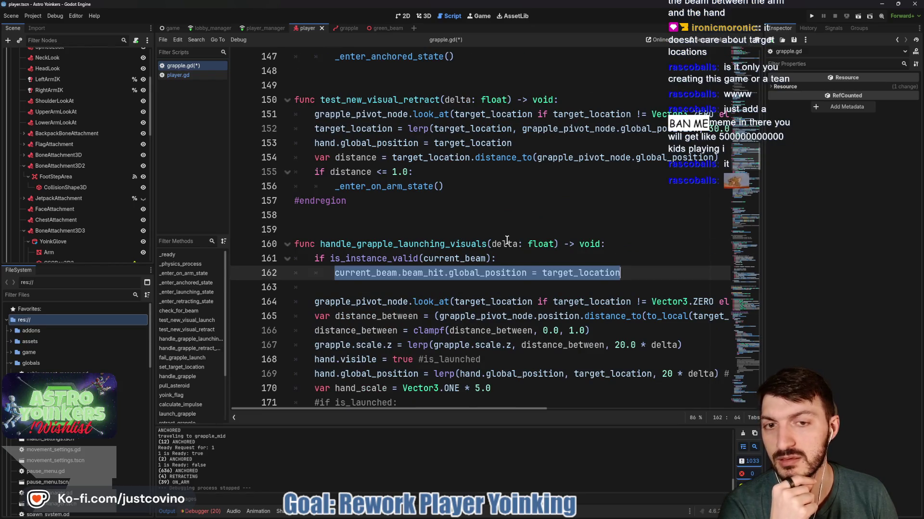
{"action": "scroll", "coordinate": [504, 238], "scroll_direction": "up", "scroll_amount": 3}
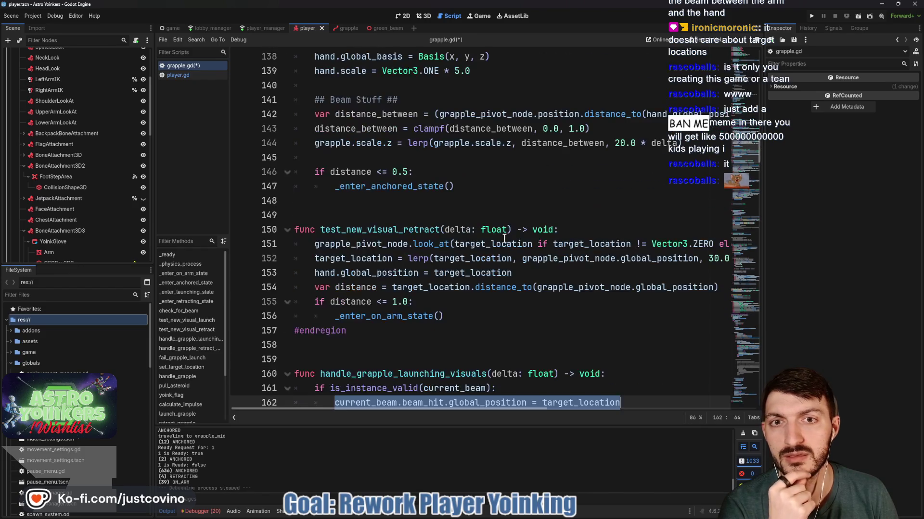
{"action": "scroll", "coordinate": [505, 238], "scroll_direction": "up", "scroll_amount": 3}
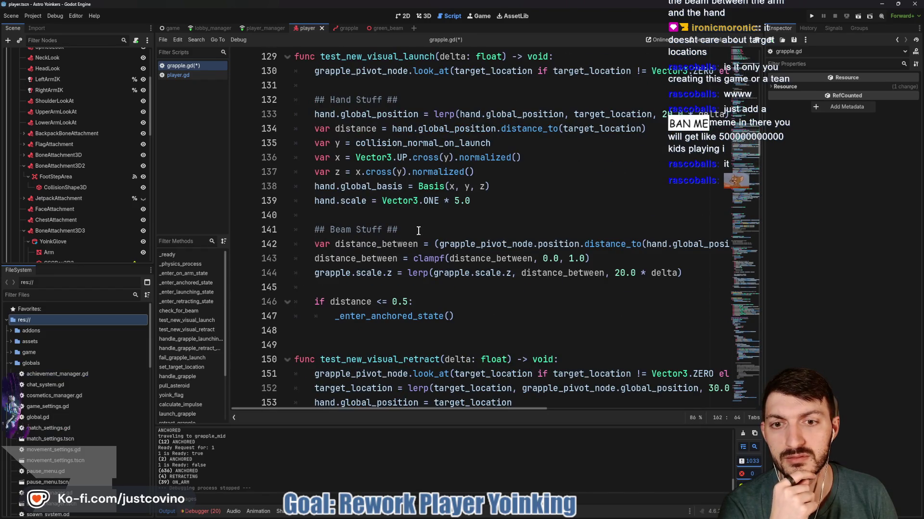
{"action": "scroll", "coordinate": [426, 240], "scroll_direction": "down", "scroll_amount": 3}
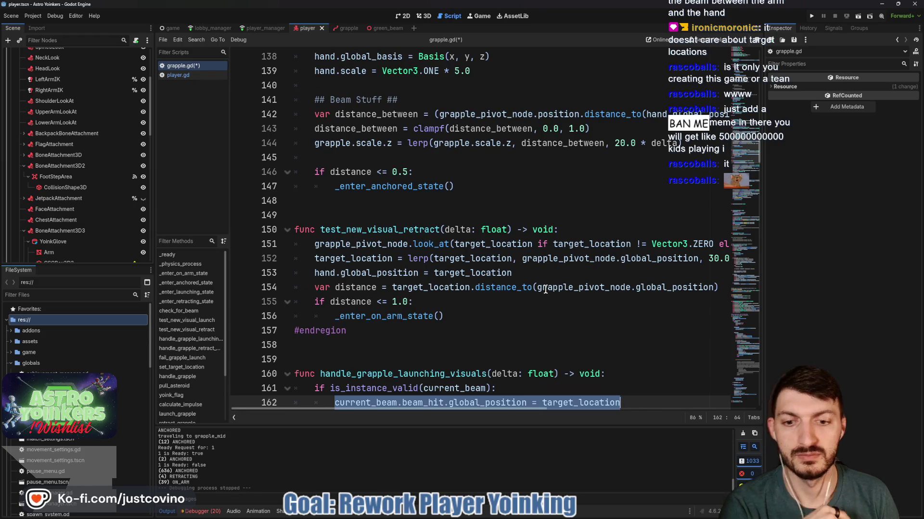
{"action": "scroll", "coordinate": [577, 337], "scroll_direction": "down", "scroll_amount": 2}
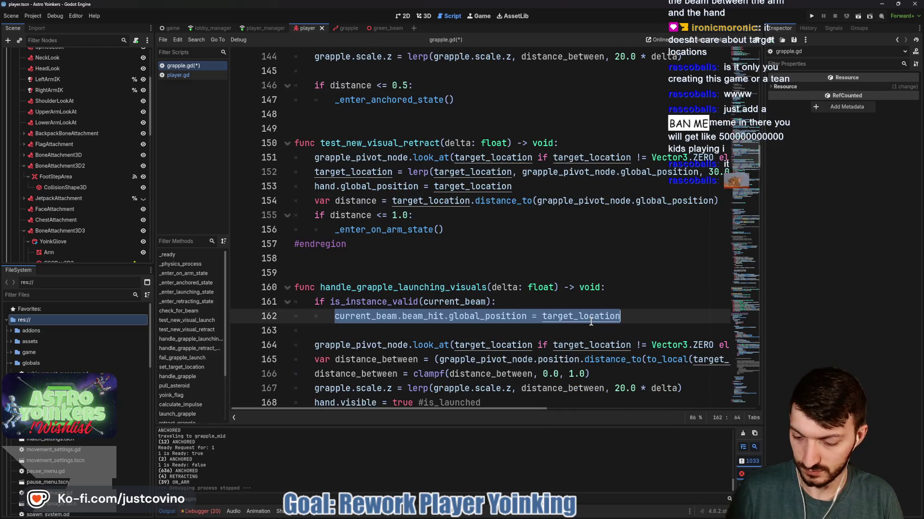
{"action": "scroll", "coordinate": [577, 317], "scroll_direction": "up", "scroll_amount": 5}
{"action": "scroll", "coordinate": [540, 314], "scroll_direction": "down", "scroll_amount": 4}
Paste the is_instance_valid beam_hit update under '## Beam Stuff ##', fix its indentation, and save
{"action": "left_click_drag", "start_coordinate": [628, 361], "coordinate": [295, 345]}
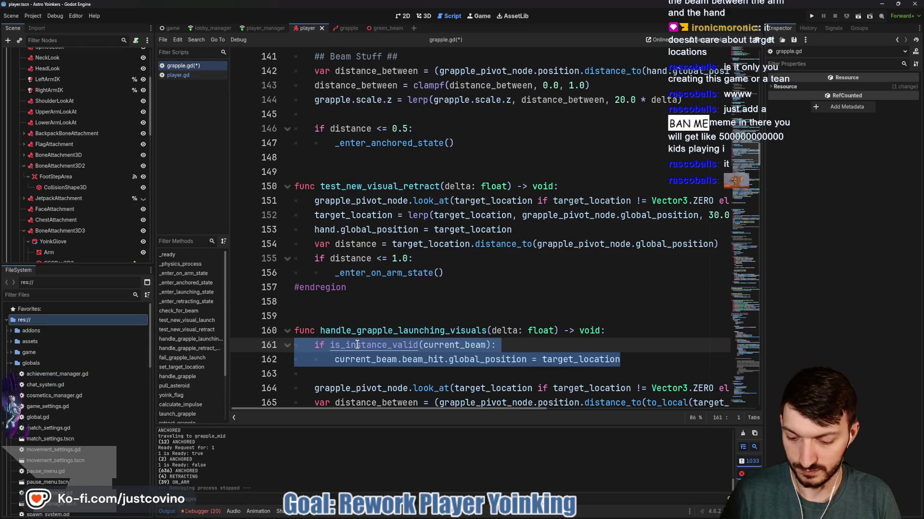
{"action": "scroll", "coordinate": [357, 345], "scroll_direction": "up", "scroll_amount": 3}
{"action": "left_click", "coordinate": [415, 187]}
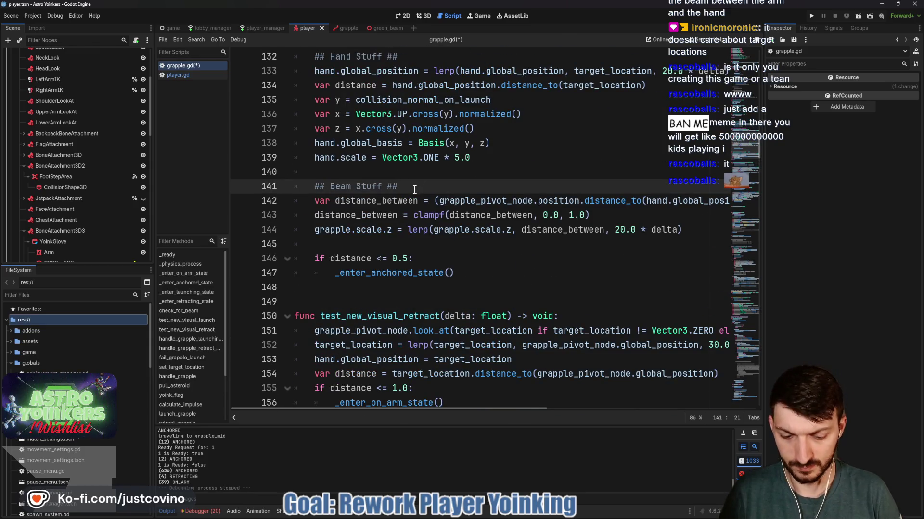
{"action": "key", "text": "Return"}
{"action": "type", "text": "if is_instance_valid(current_beam): \t\tcurrent_beam.beam_hit.global_position = target_location"}
{"action": "left_click_drag", "start_coordinate": [331, 201], "coordinate": [505, 201]}
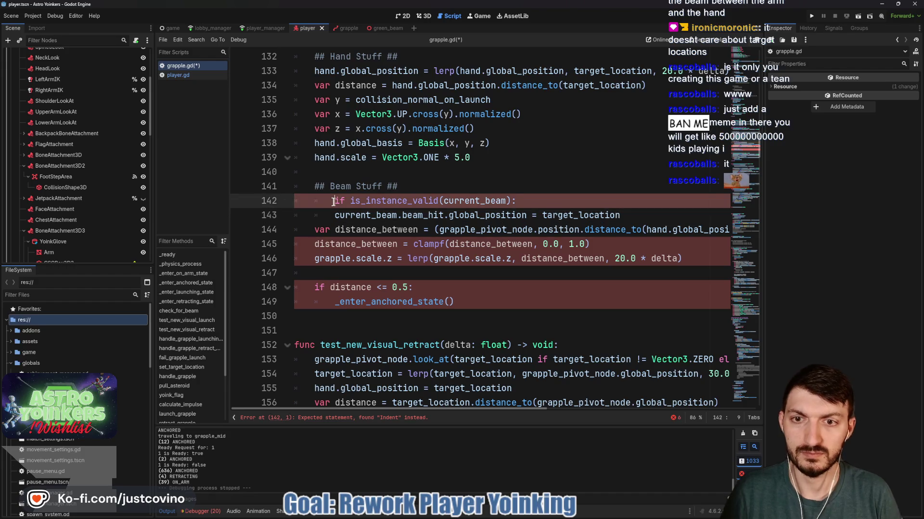
{"action": "key", "text": "shift+Tab"}
{"action": "left_click", "coordinate": [608, 205]}
{"action": "key", "text": "ctrl+s"}
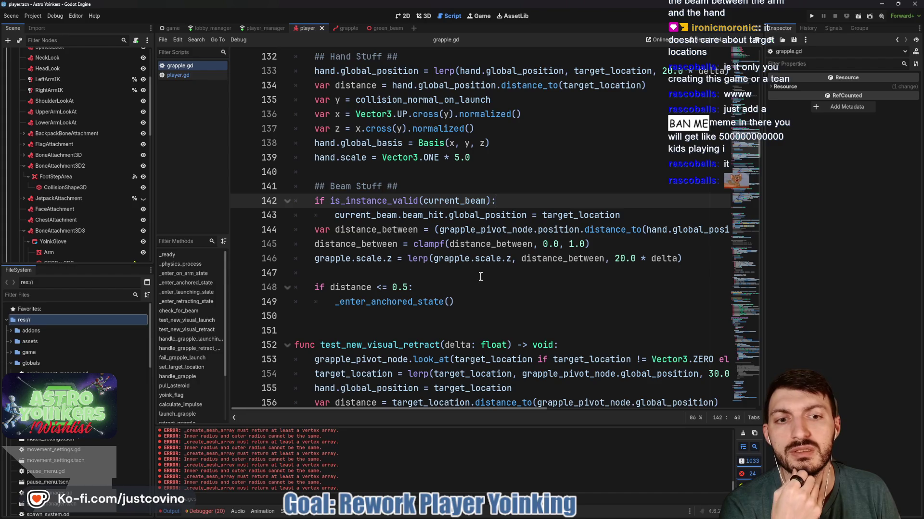
Select grapple_pivot_node on line 153 and scroll across the beam code to review it
{"action": "scroll", "coordinate": [590, 251], "scroll_direction": "down", "scroll_amount": 1}
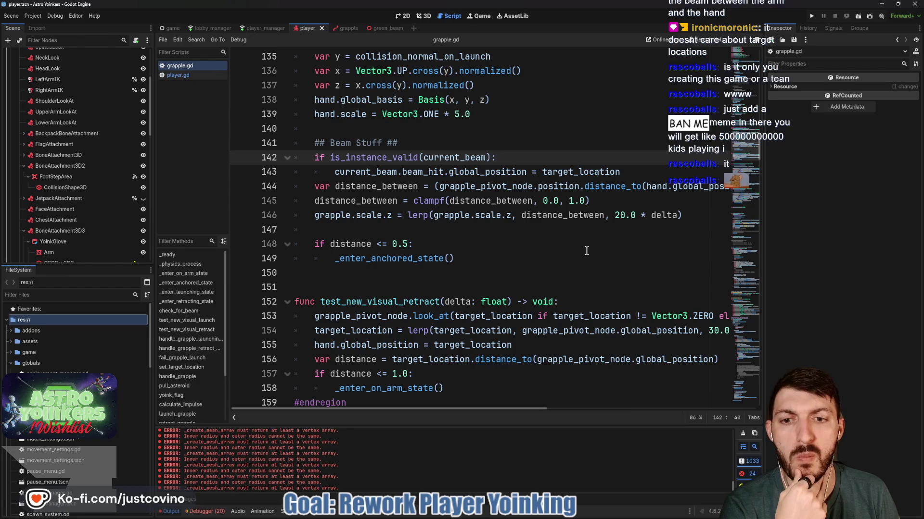
{"action": "double_click", "coordinate": [389, 320]}
{"action": "scroll", "coordinate": [481, 308], "scroll_direction": "right", "scroll_amount": 6}
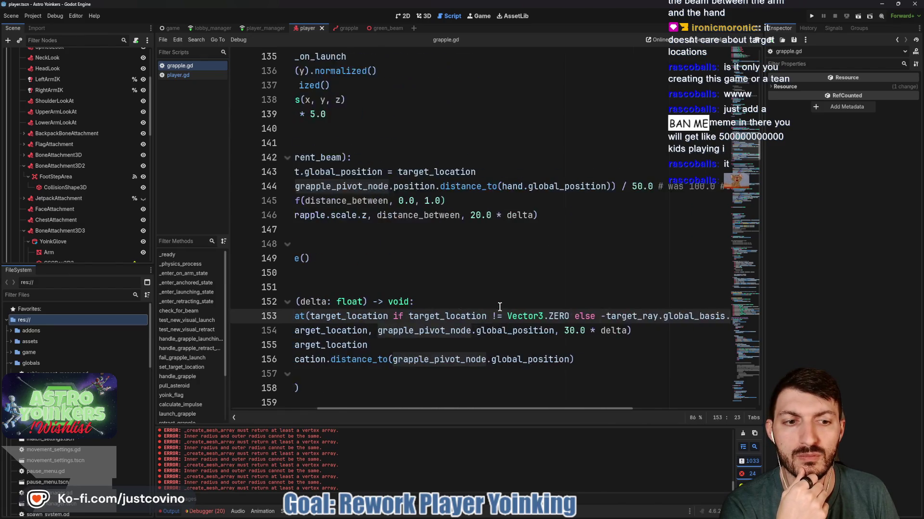
{"action": "scroll", "coordinate": [496, 301], "scroll_direction": "left", "scroll_amount": 6}
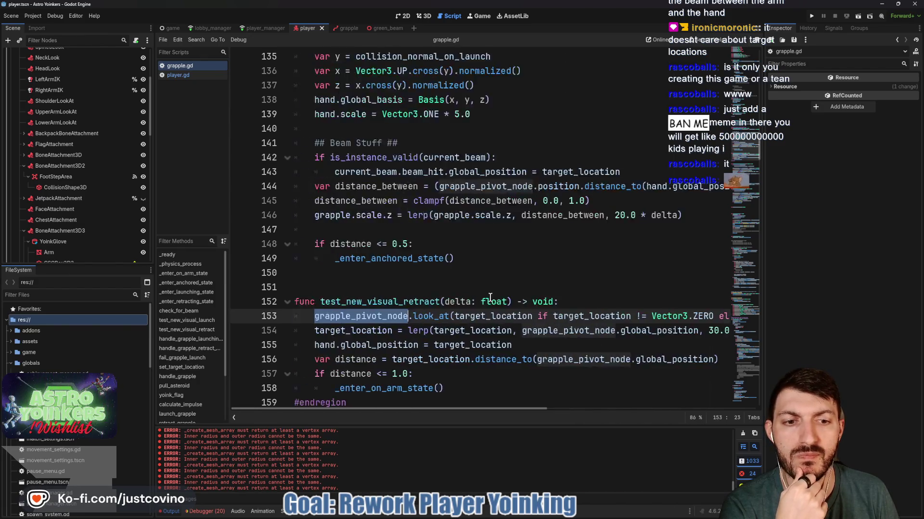
{"action": "scroll", "coordinate": [489, 297], "scroll_direction": "up", "scroll_amount": 5}
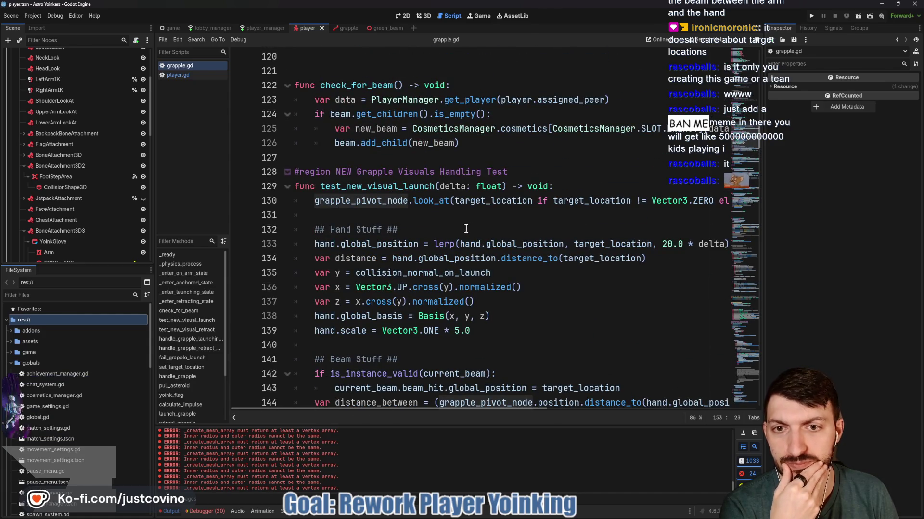
{"action": "scroll", "coordinate": [459, 210], "scroll_direction": "right", "scroll_amount": 2}
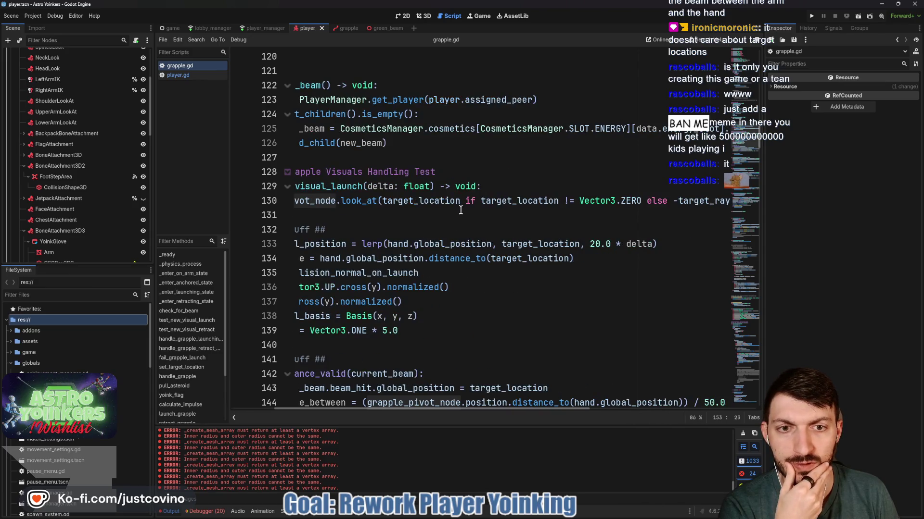
{"action": "scroll", "coordinate": [582, 200], "scroll_direction": "right", "scroll_amount": 2}
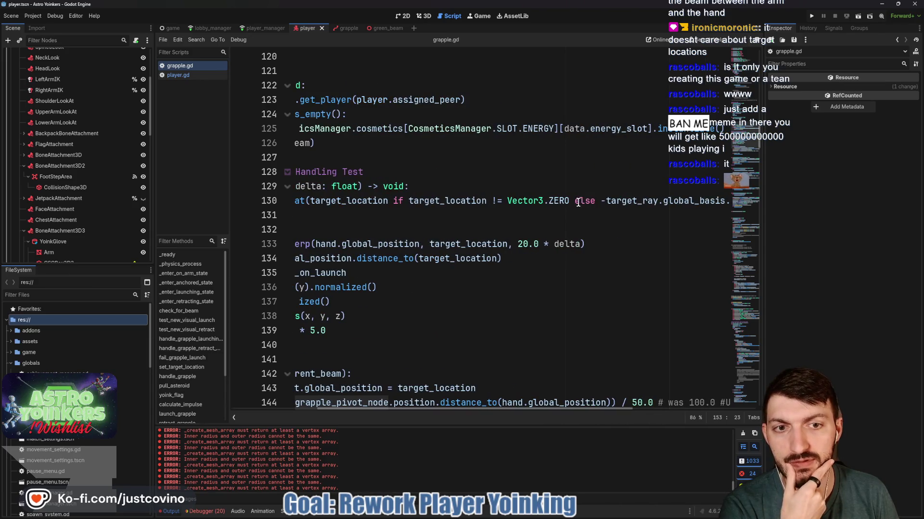
{"action": "scroll", "coordinate": [567, 202], "scroll_direction": "right", "scroll_amount": 2}
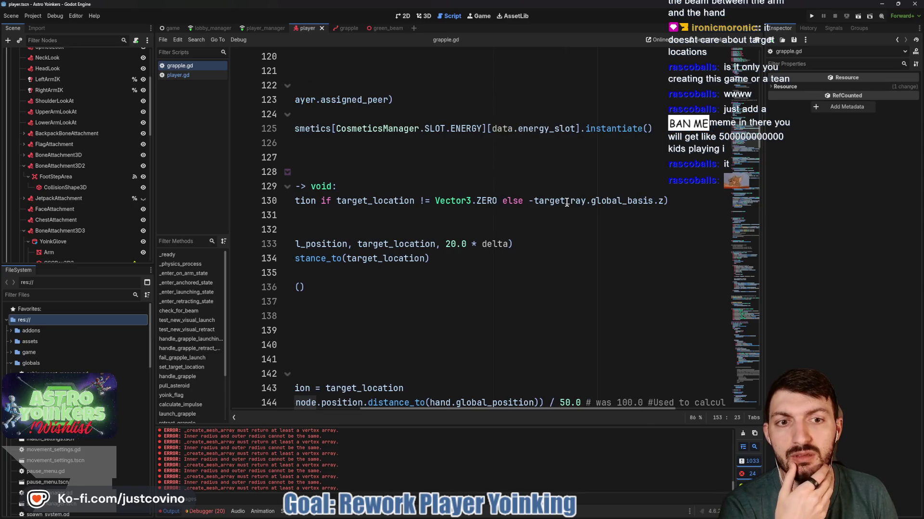
{"action": "scroll", "coordinate": [565, 202], "scroll_direction": "left", "scroll_amount": 6}
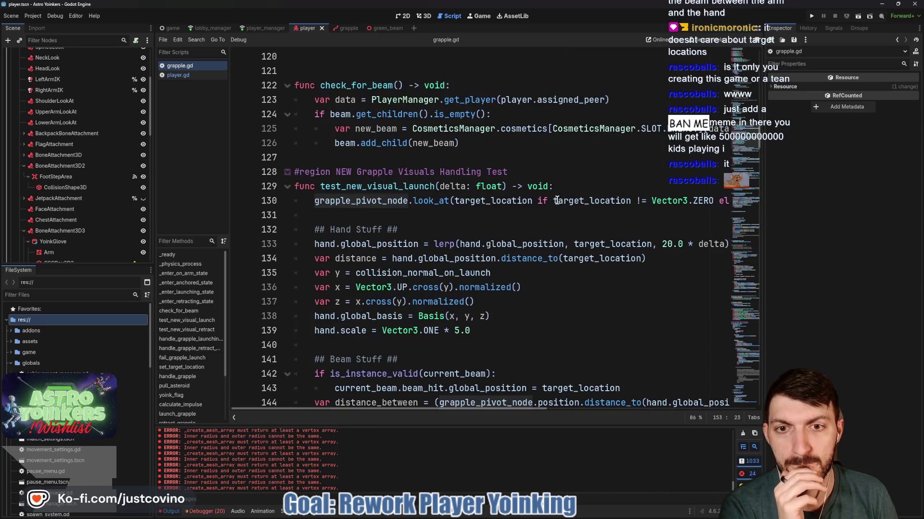
Add print("Target Location: ", str(target_location)) on line 131, save, and run the game
{"action": "left_click", "coordinate": [411, 216]}
{"action": "type", "text": "print(\"Targe"}
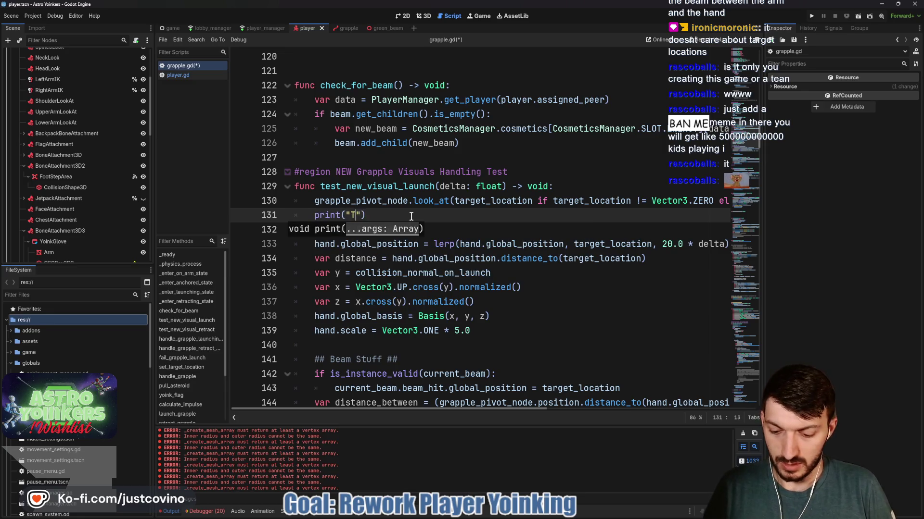
{"action": "type", "text": "t Location: \""}
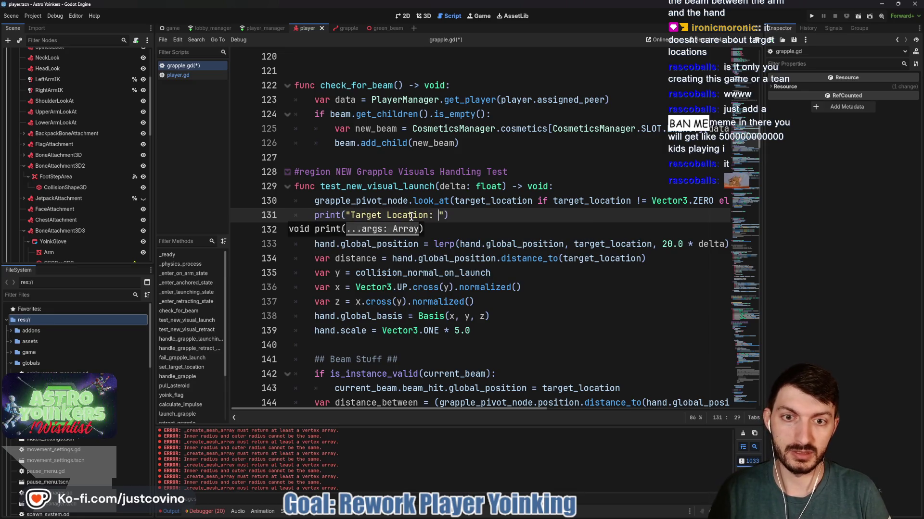
{"action": "type", "text": ", s"}
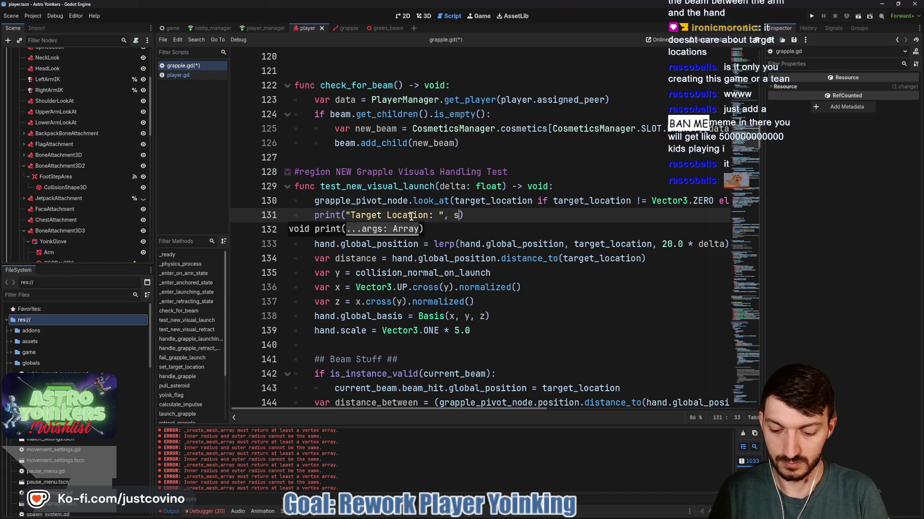
{"action": "type", "text": "tr(target_l"}
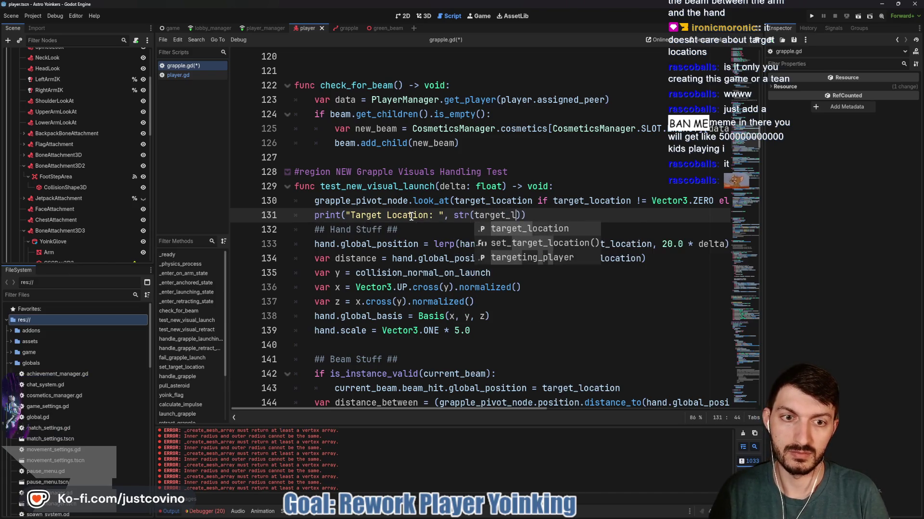
{"action": "key", "text": "Return"}
{"action": "key", "text": "ctrl+s"}
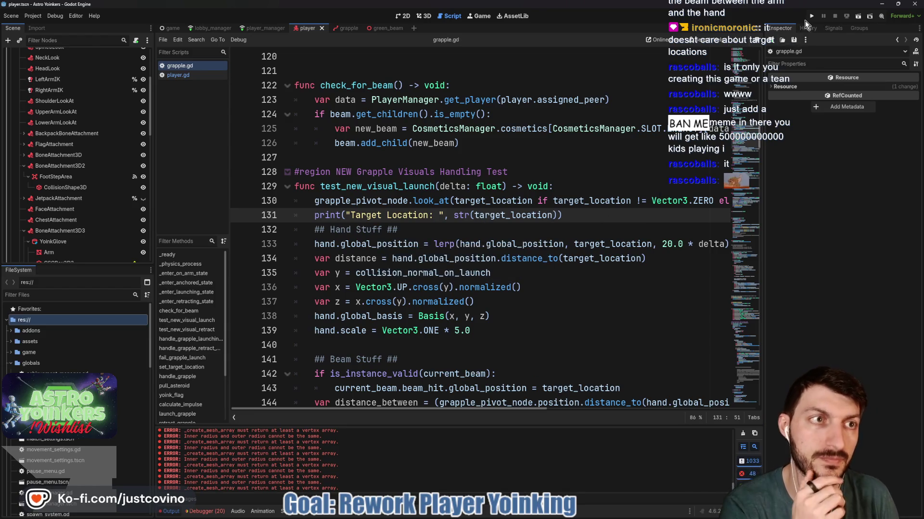
{"action": "left_click", "coordinate": [810, 16]}
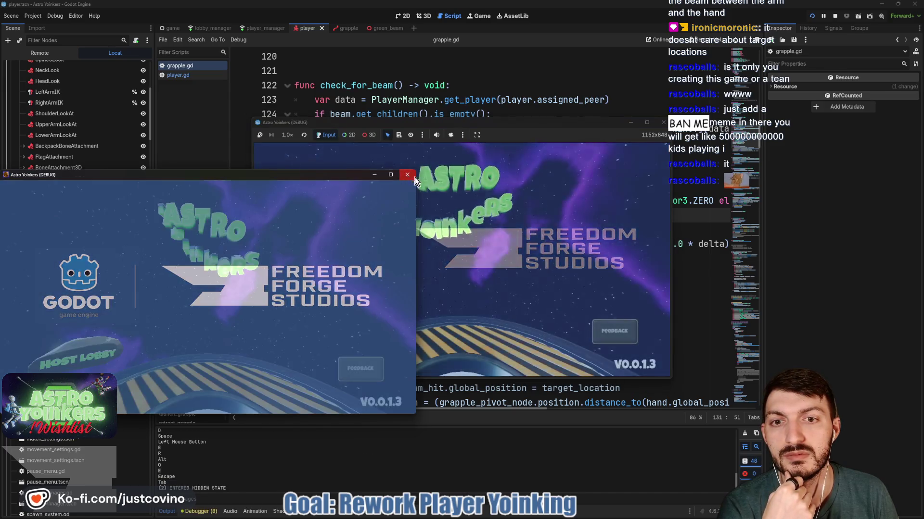
Close the duplicate debug window and return to grapple.gd in the script editor
{"action": "left_click", "coordinate": [410, 177]}
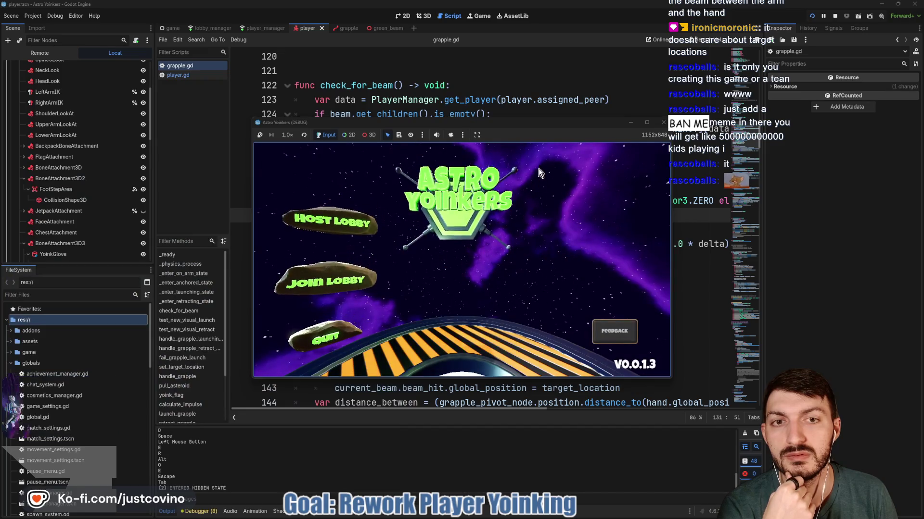
{"action": "left_click", "coordinate": [526, 92]}
{"action": "scroll", "coordinate": [476, 230], "scroll_direction": "up", "scroll_amount": 16}
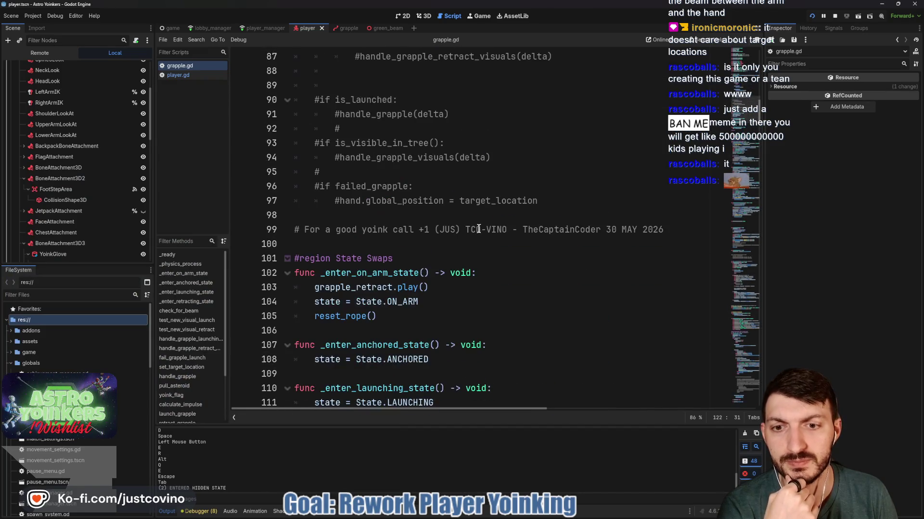
Make the state variable start as State.ON_ARM instead of State.ANCHORED, then restore the game window
{"action": "scroll", "coordinate": [477, 230], "scroll_direction": "up", "scroll_amount": 9}
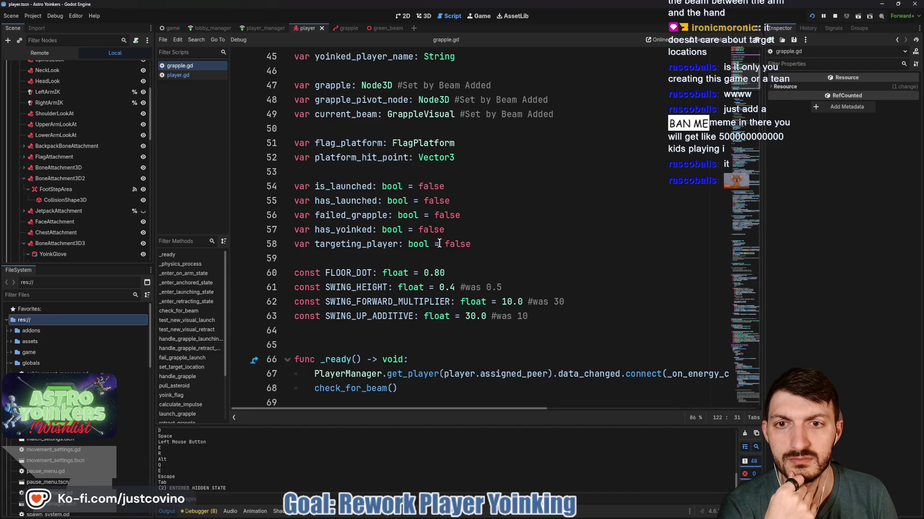
{"action": "scroll", "coordinate": [439, 244], "scroll_direction": "up", "scroll_amount": 4}
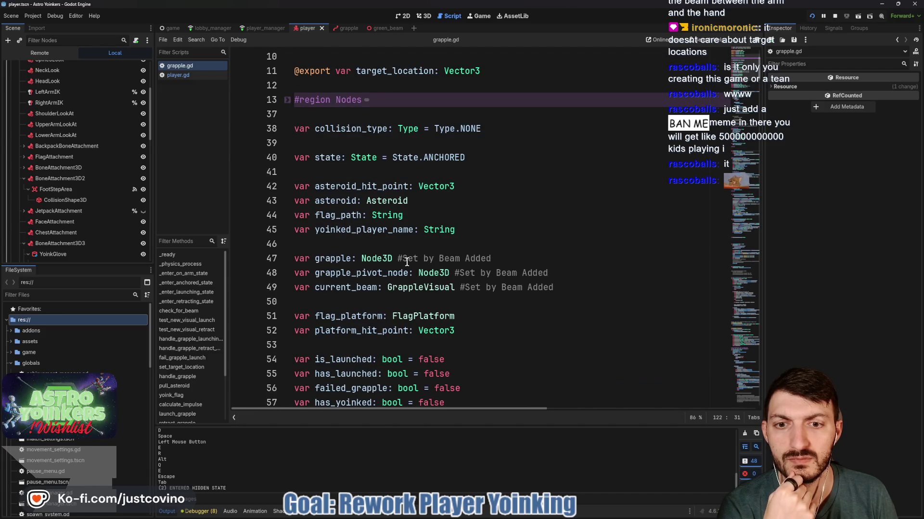
{"action": "scroll", "coordinate": [406, 262], "scroll_direction": "down", "scroll_amount": 4}
{"action": "scroll", "coordinate": [406, 262], "scroll_direction": "up", "scroll_amount": 4}
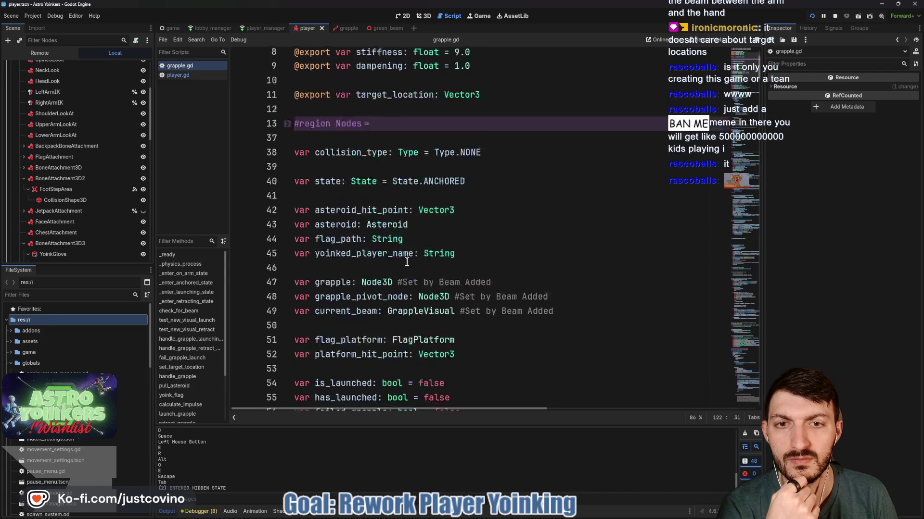
{"action": "left_click_drag", "start_coordinate": [467, 205], "coordinate": [425, 202]}
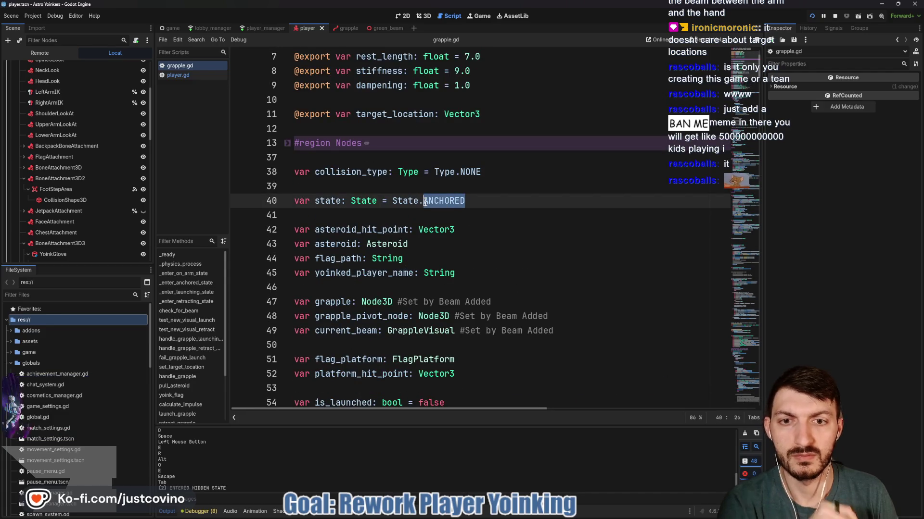
{"action": "type", "text": "ON"}
{"action": "key", "text": "Return"}
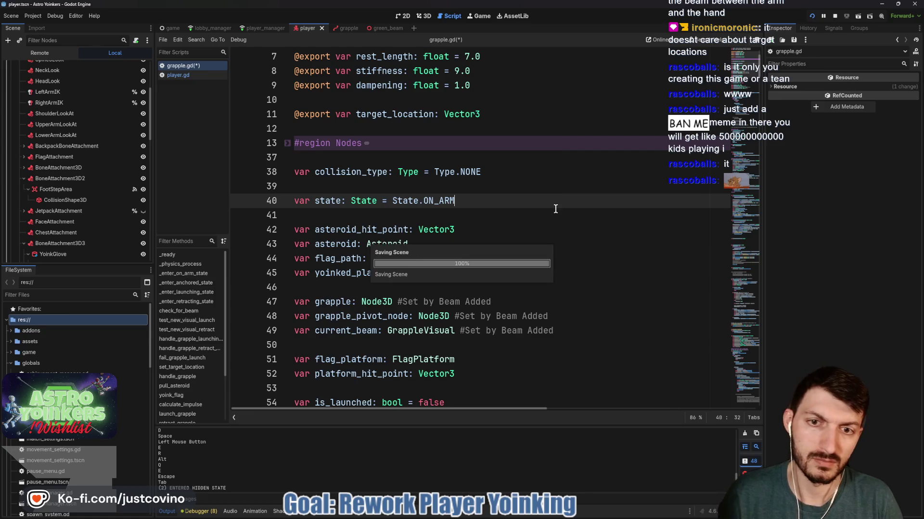
{"action": "mouse_move", "coordinate": [523, 515]}
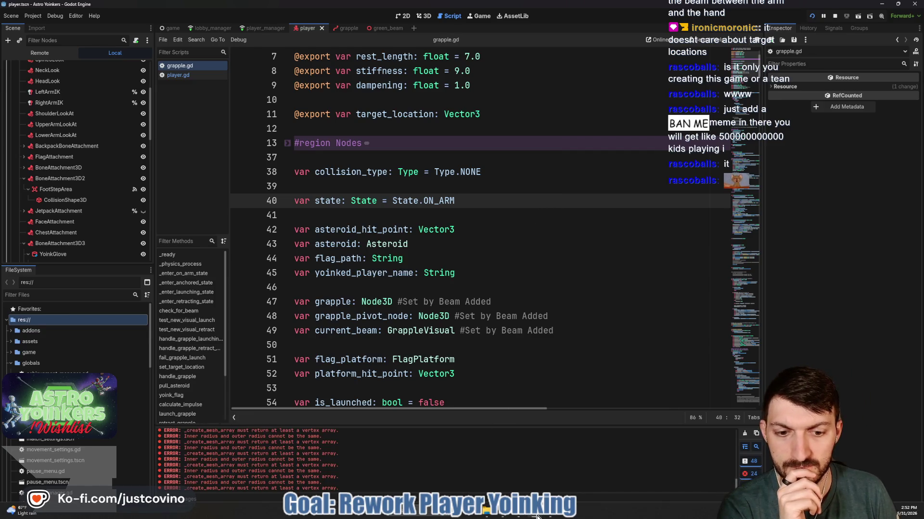
{"action": "left_click", "coordinate": [535, 474]}
Host a lobby, choose its visibility, and fire the grapple in-game to print Target Location values
{"action": "left_click", "coordinate": [341, 225]}
{"action": "left_click", "coordinate": [461, 215]}
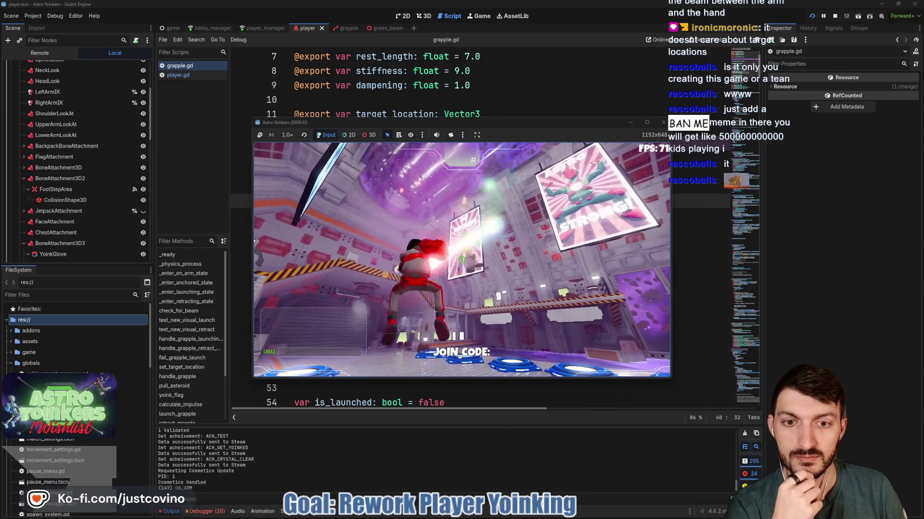
{"action": "left_click", "coordinate": [460, 260]}
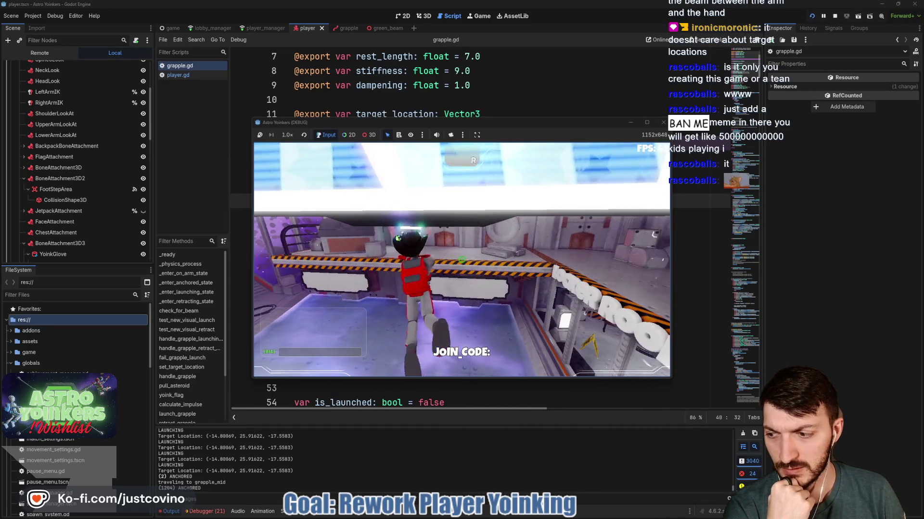
Stop the game, read through test_new_visual_launch in grapple.gd, and switch to the green_beam scene
{"action": "key", "text": "F8"}
{"action": "scroll", "coordinate": [470, 257], "scroll_direction": "down", "scroll_amount": 20}
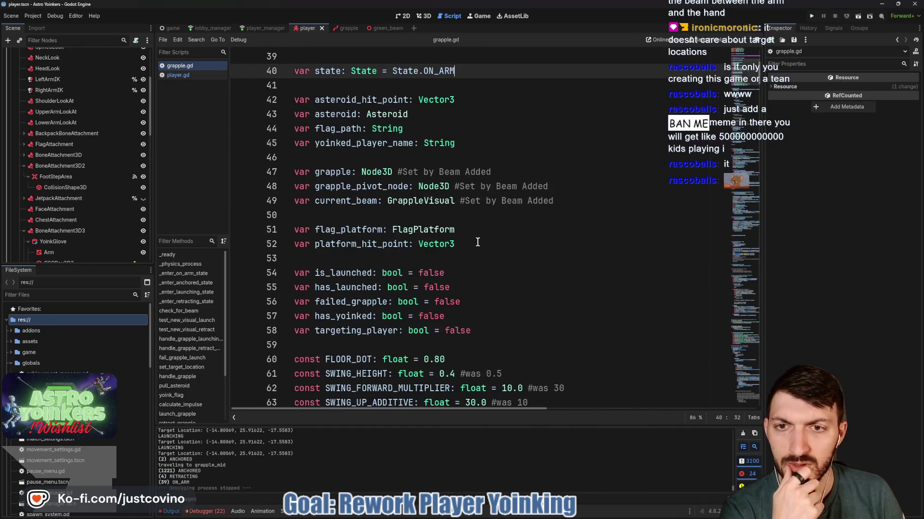
{"action": "scroll", "coordinate": [473, 243], "scroll_direction": "down", "scroll_amount": 9}
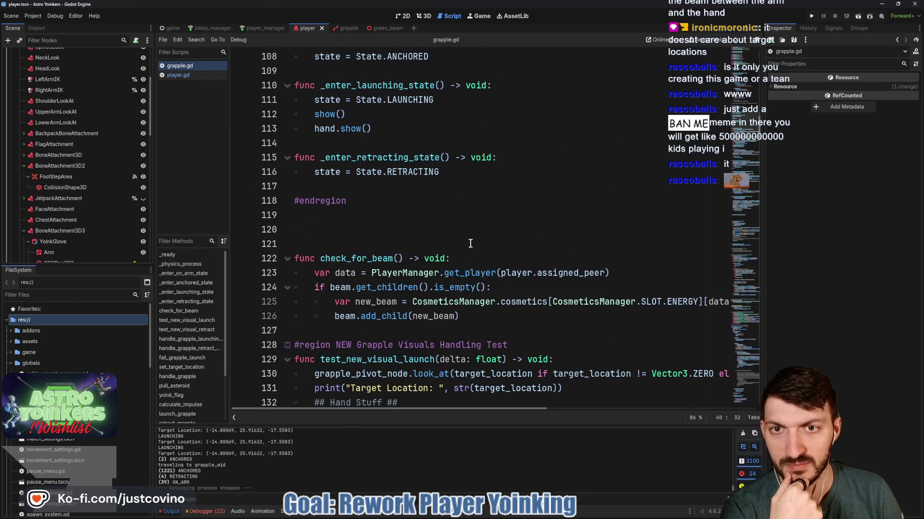
{"action": "scroll", "coordinate": [471, 244], "scroll_direction": "down", "scroll_amount": 3}
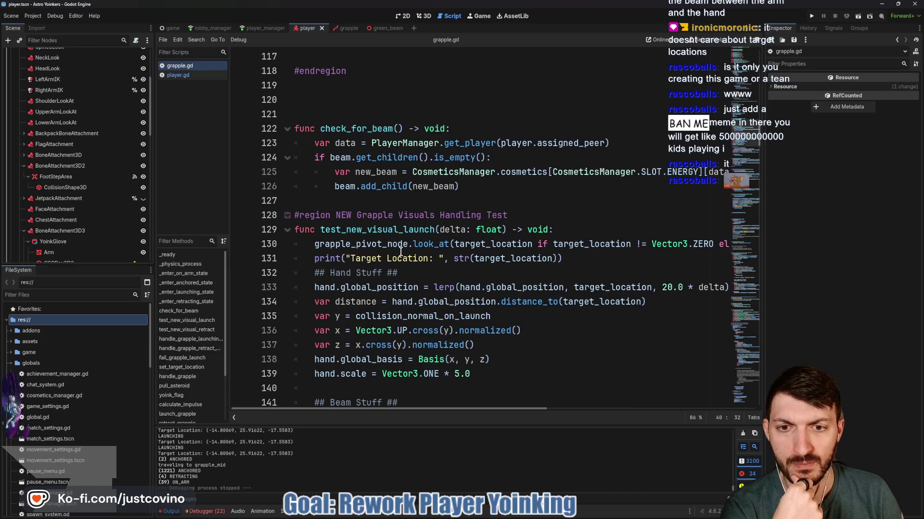
{"action": "scroll", "coordinate": [402, 255], "scroll_direction": "down", "scroll_amount": 1}
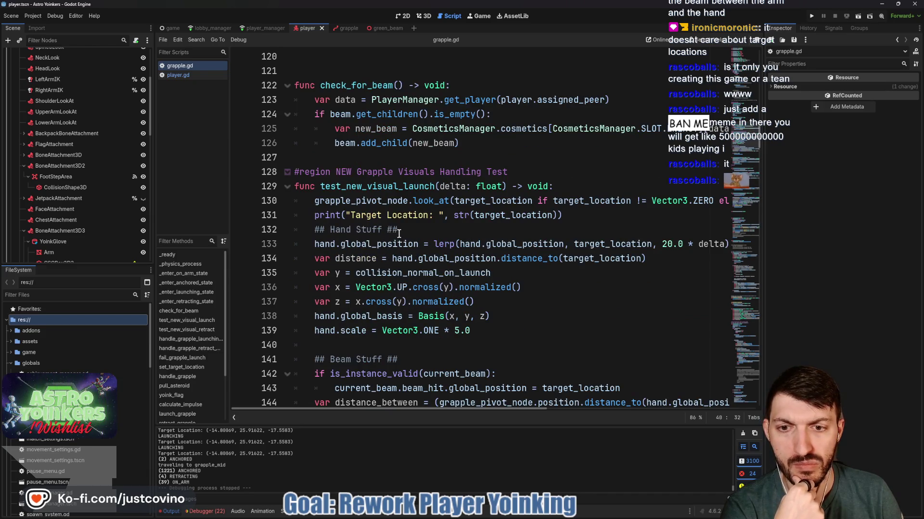
{"action": "scroll", "coordinate": [399, 234], "scroll_direction": "down", "scroll_amount": 3}
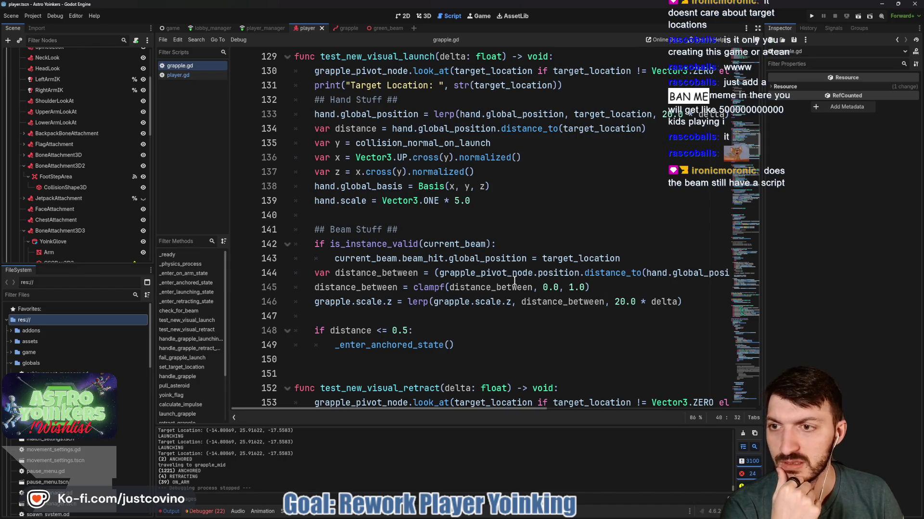
{"action": "left_click", "coordinate": [379, 28]}
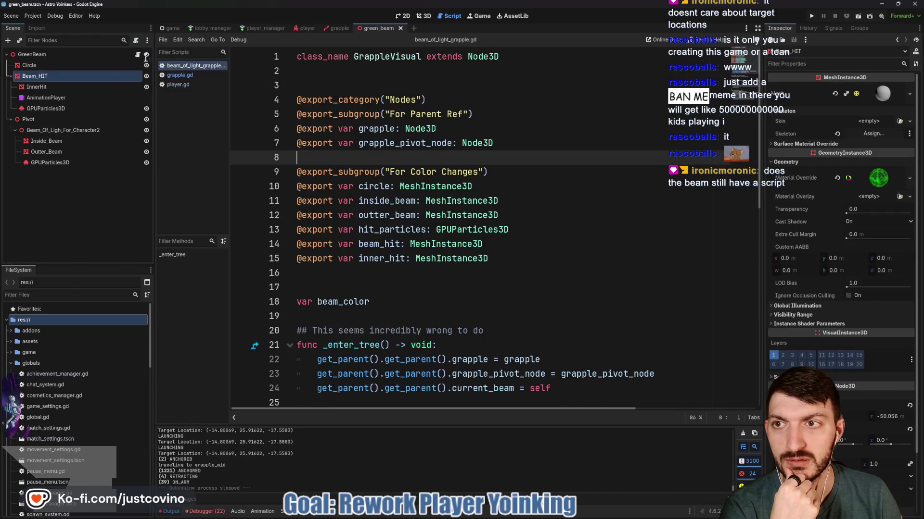
Review beam_of_light_grapple.gd's _enter_tree code, then return to the grapple scene
{"action": "scroll", "coordinate": [473, 214], "scroll_direction": "down", "scroll_amount": 6}
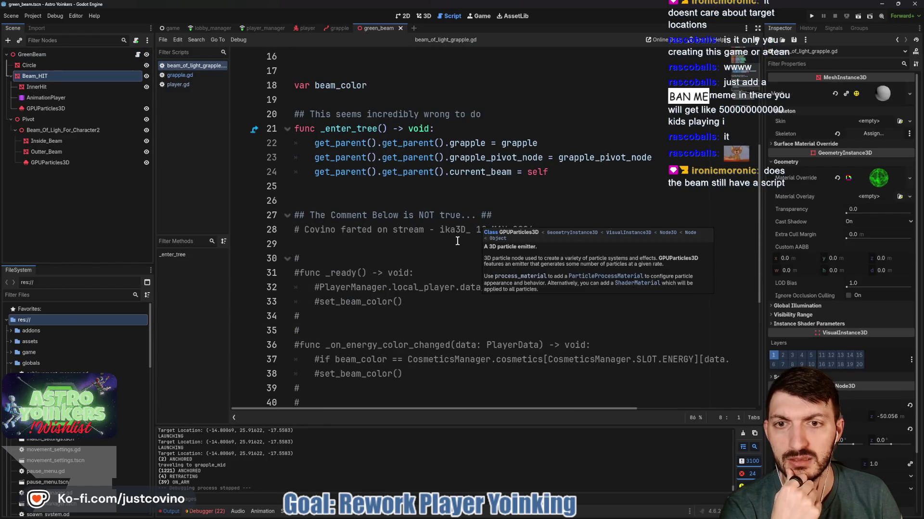
{"action": "scroll", "coordinate": [438, 197], "scroll_direction": "down", "scroll_amount": 4}
{"action": "scroll", "coordinate": [442, 207], "scroll_direction": "up", "scroll_amount": 10}
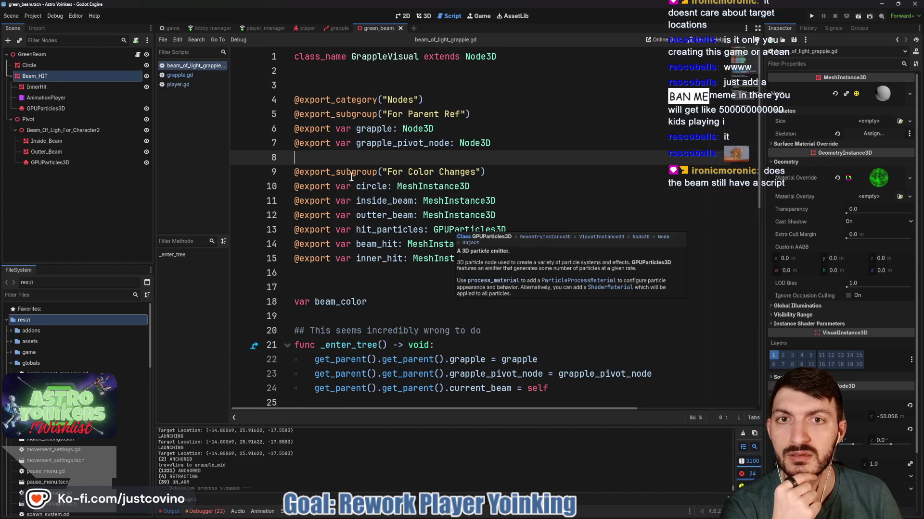
{"action": "scroll", "coordinate": [424, 147], "scroll_direction": "down", "scroll_amount": 5}
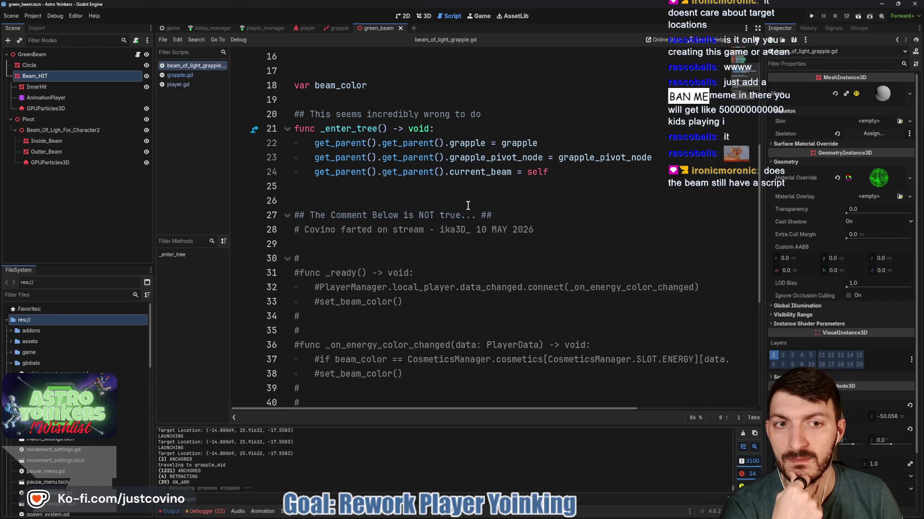
{"action": "scroll", "coordinate": [467, 206], "scroll_direction": "up", "scroll_amount": 5}
{"action": "scroll", "coordinate": [467, 206], "scroll_direction": "down", "scroll_amount": 4}
{"action": "mouse_move", "coordinate": [551, 215]}
{"action": "left_mouse_down"}
{"action": "mouse_move", "coordinate": [433, 212]}
{"action": "mouse_move", "coordinate": [264, 177]}
{"action": "mouse_move", "coordinate": [273, 158]}
{"action": "left_mouse_up"}
{"action": "left_click", "coordinate": [491, 147]}
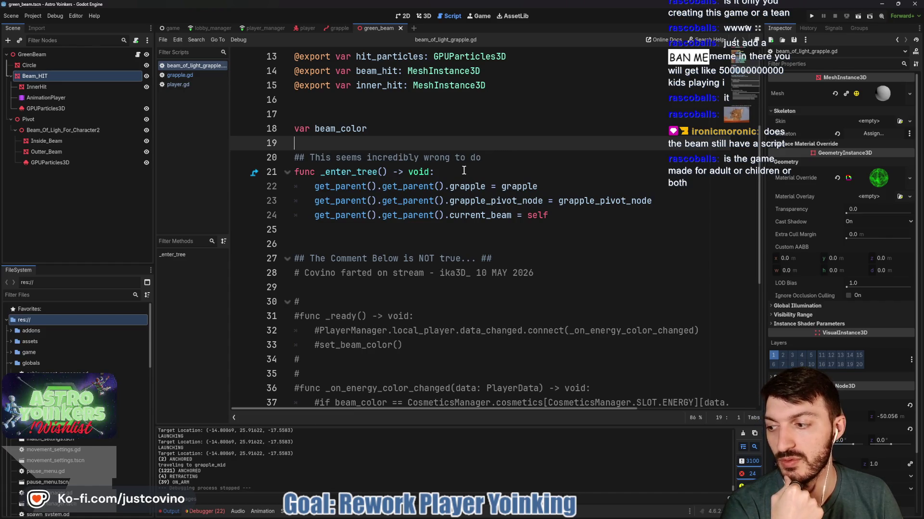
{"action": "left_click", "coordinate": [339, 28]}
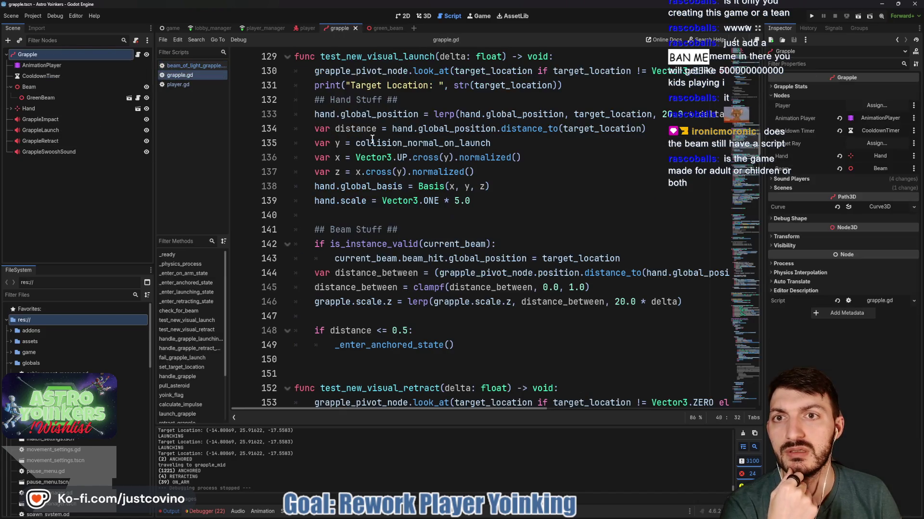
Review grapple.gd's Beam Stuff block, then bring up beam_of_light_grapple.gd from the script list
{"action": "left_click", "coordinate": [461, 230]}
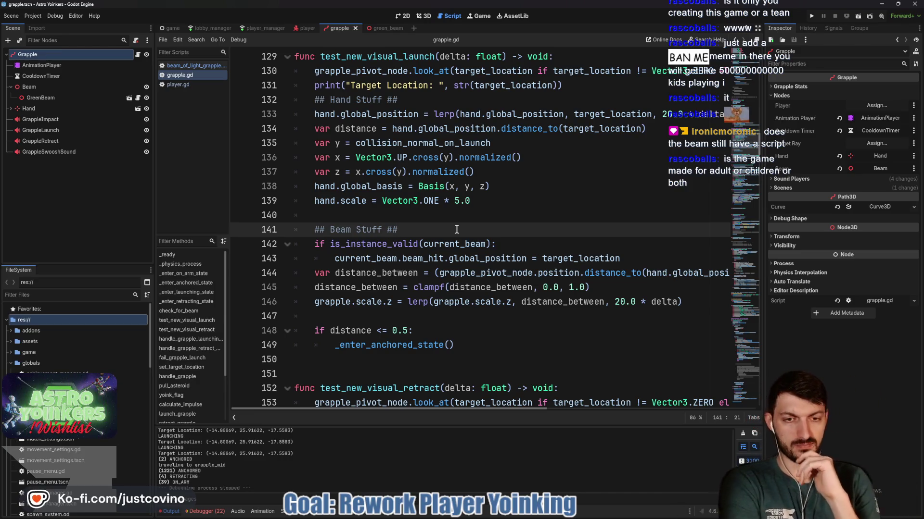
{"action": "scroll", "coordinate": [476, 245], "scroll_direction": "down", "scroll_amount": 1}
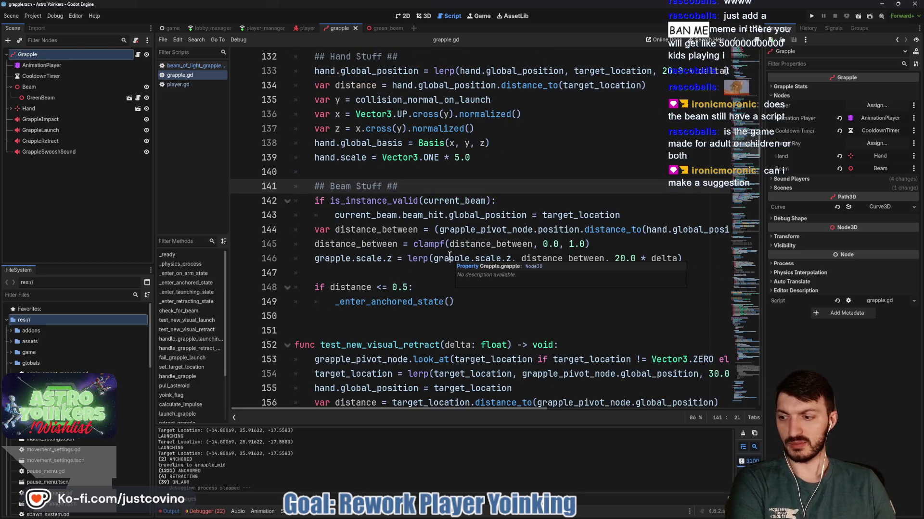
{"action": "left_click", "coordinate": [378, 274]}
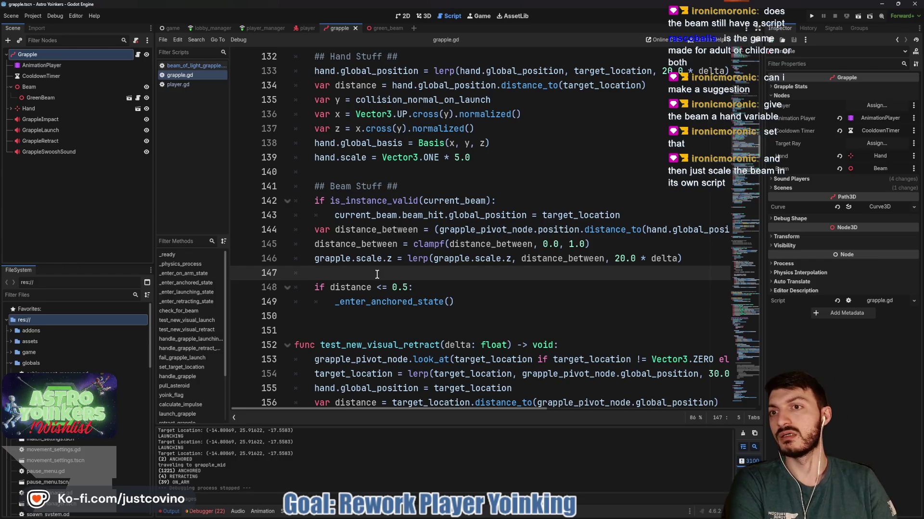
{"action": "left_click", "coordinate": [170, 67]}
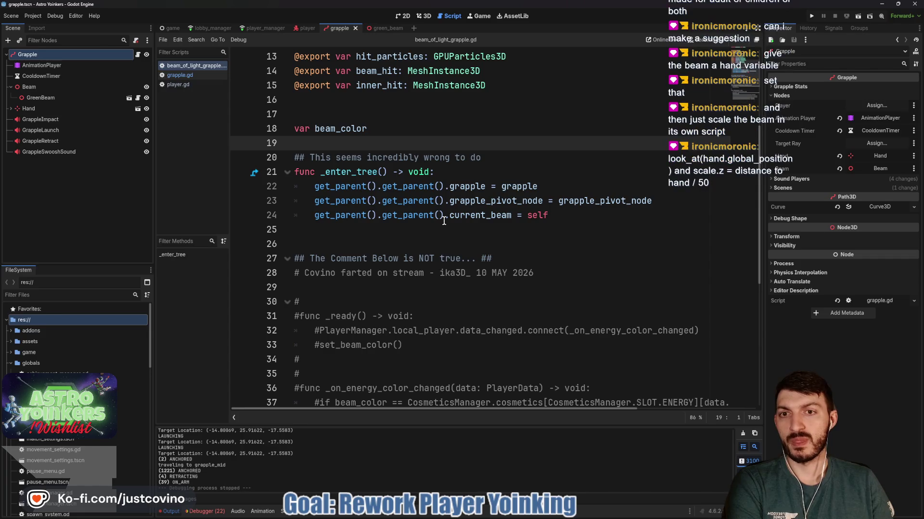
Add a blank line 8 below the grapple_pivot_node export and select the Hand node to check its type
{"action": "scroll", "coordinate": [444, 220], "scroll_direction": "up", "scroll_amount": 2}
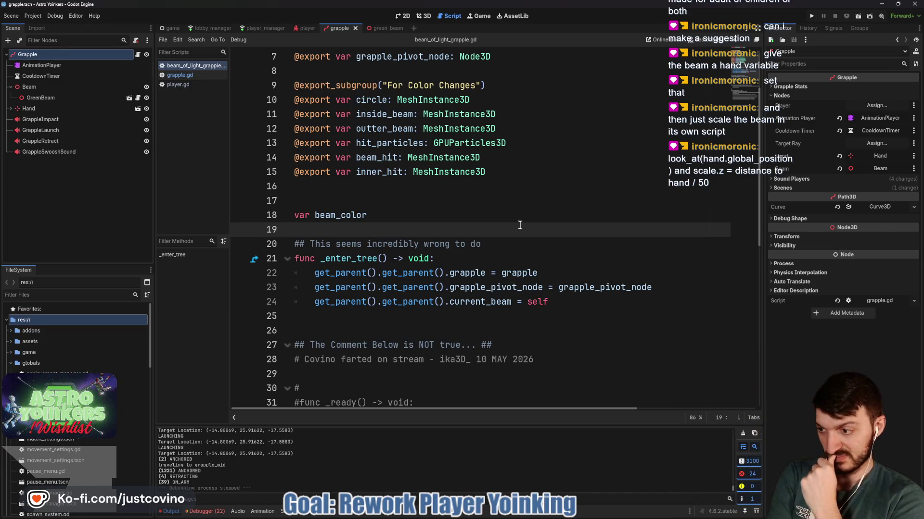
{"action": "scroll", "coordinate": [481, 220], "scroll_direction": "up", "scroll_amount": 2}
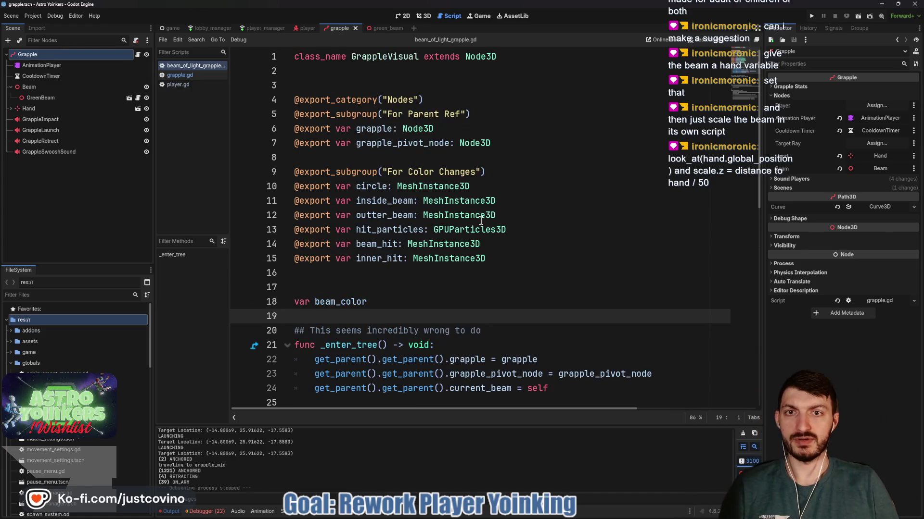
{"action": "left_click", "coordinate": [524, 144]}
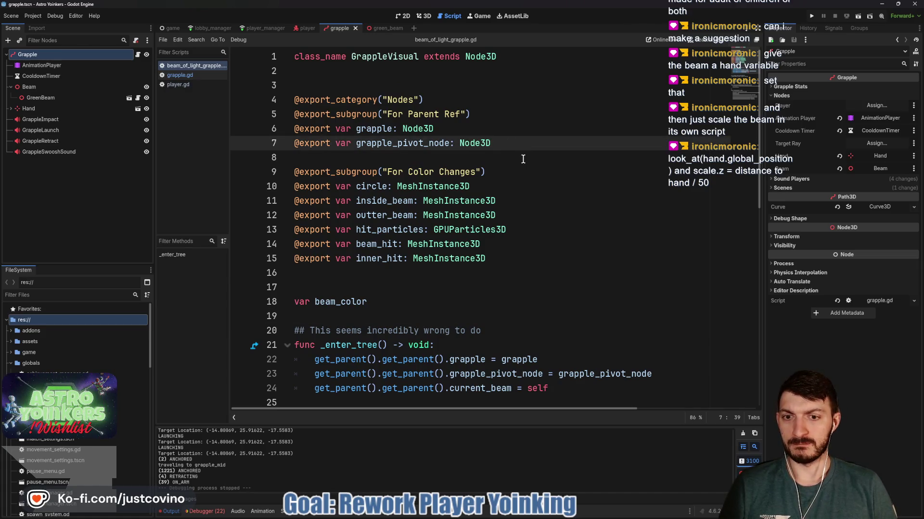
{"action": "key", "text": "Return"}
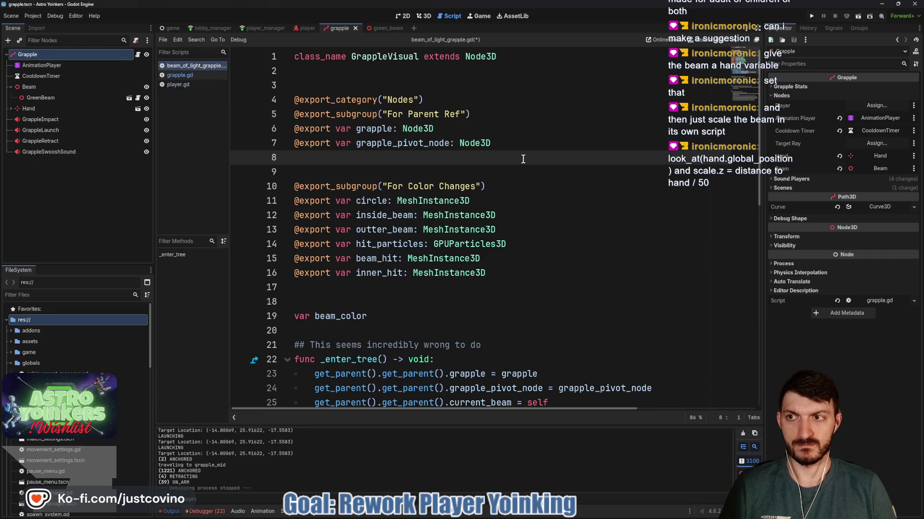
{"action": "left_click", "coordinate": [57, 109]}
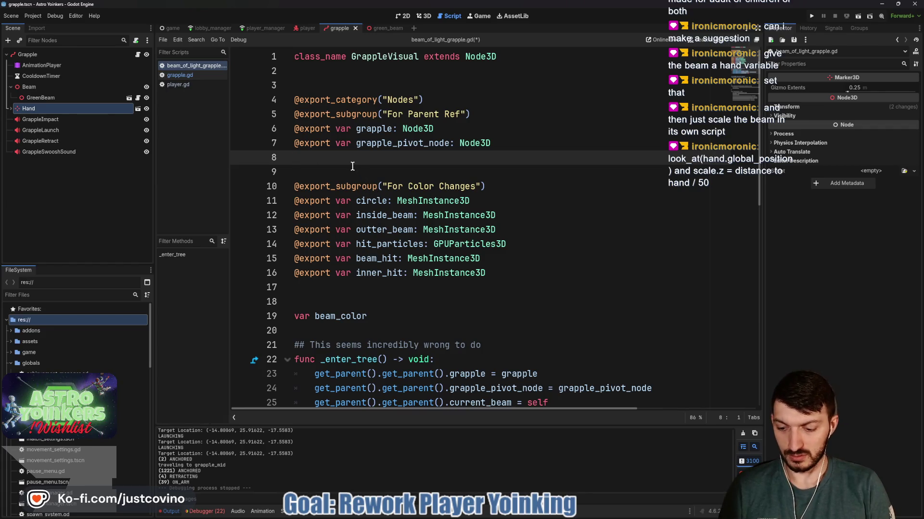
{"action": "type", "text": "@export var hand:"}
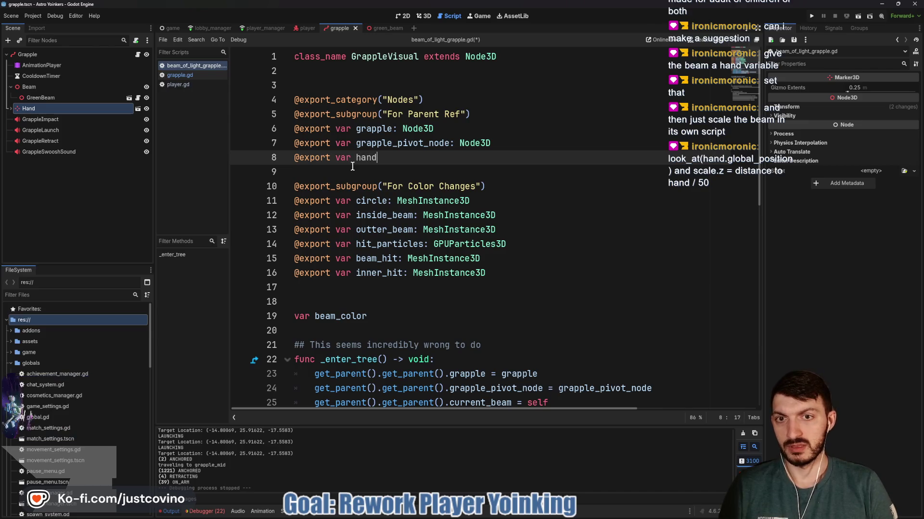
{"action": "type", "text": " Node3D"}
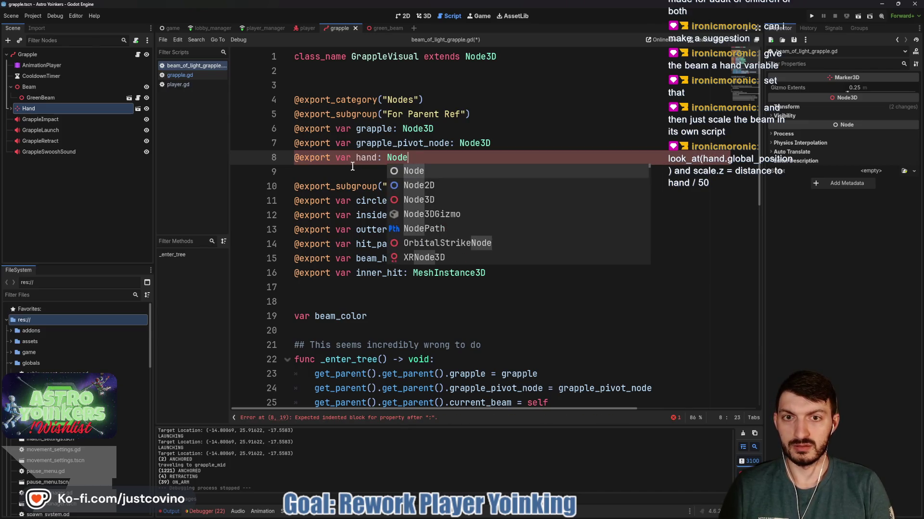
{"action": "scroll", "coordinate": [401, 207], "scroll_direction": "down", "scroll_amount": 3}
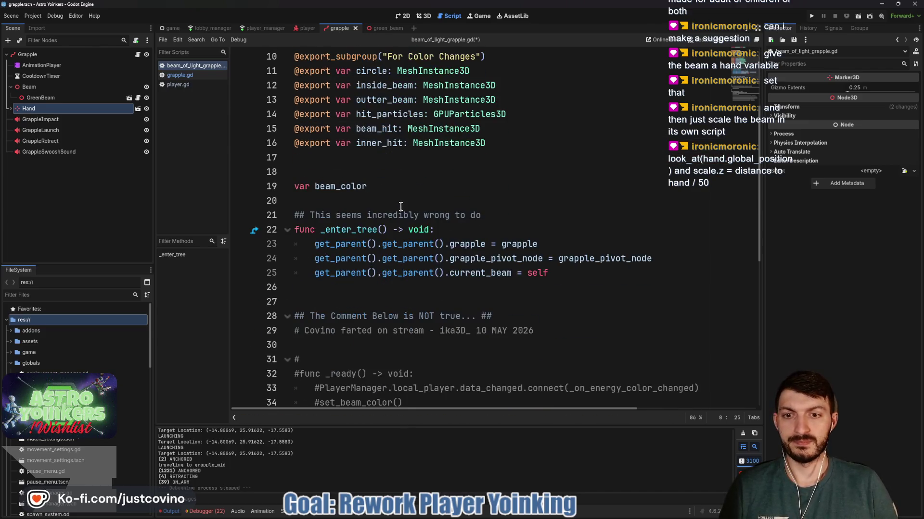
{"action": "left_click", "coordinate": [603, 273]}
{"action": "key", "text": "Return"}
{"action": "type", "text": "ha"}
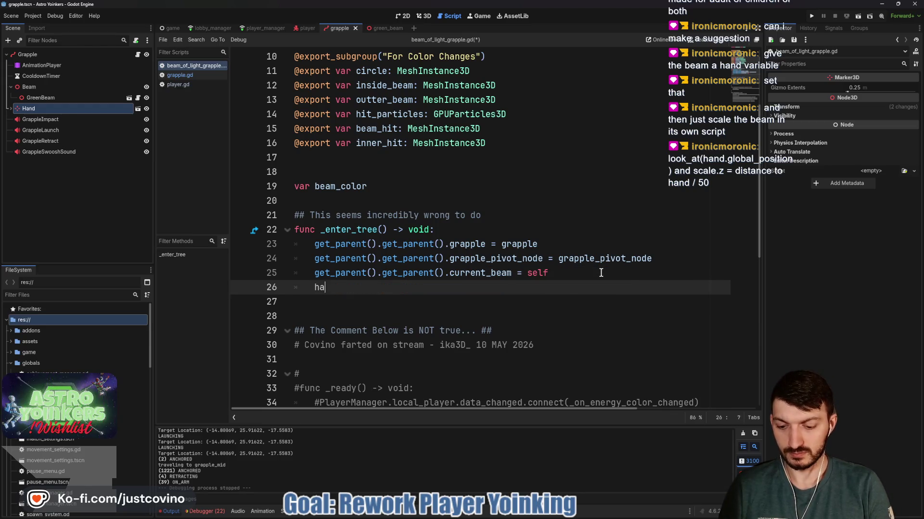
{"action": "type", "text": "nd = get"}
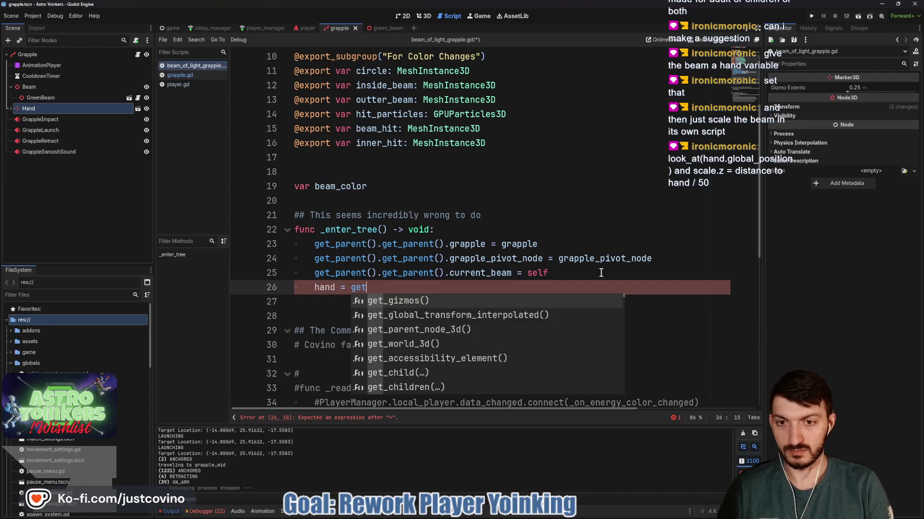
{"action": "type", "text": "_pare"}
{"action": "key", "text": "Return"}
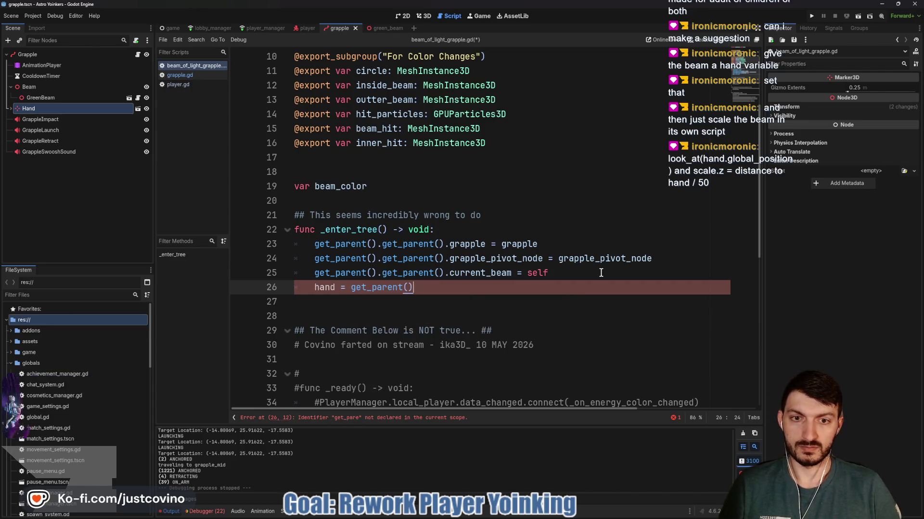
{"action": "type", "text": ".get"}
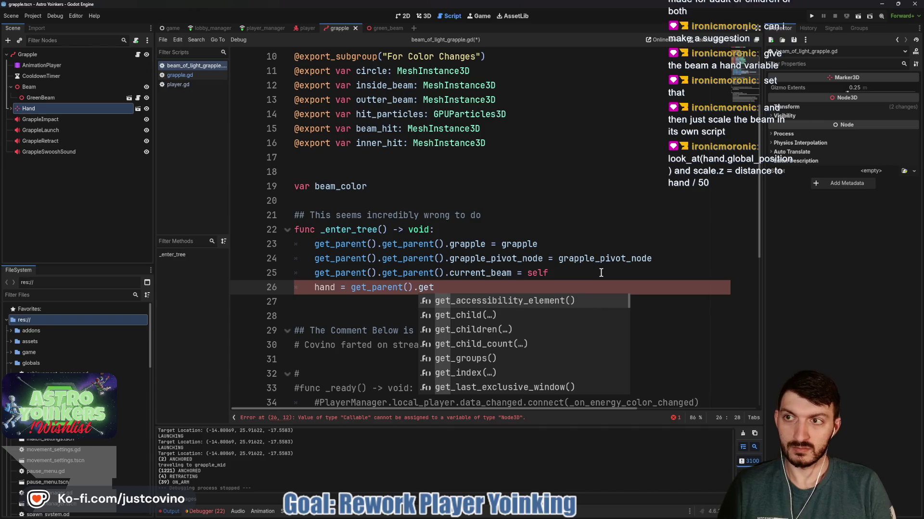
{"action": "type", "text": "_pa"}
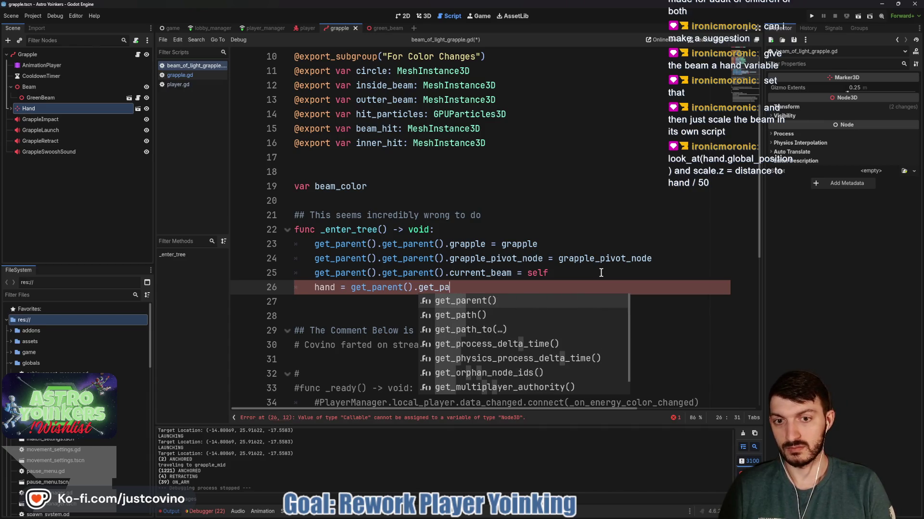
{"action": "key", "text": "Return"}
{"action": "type", "text": ".hand"}
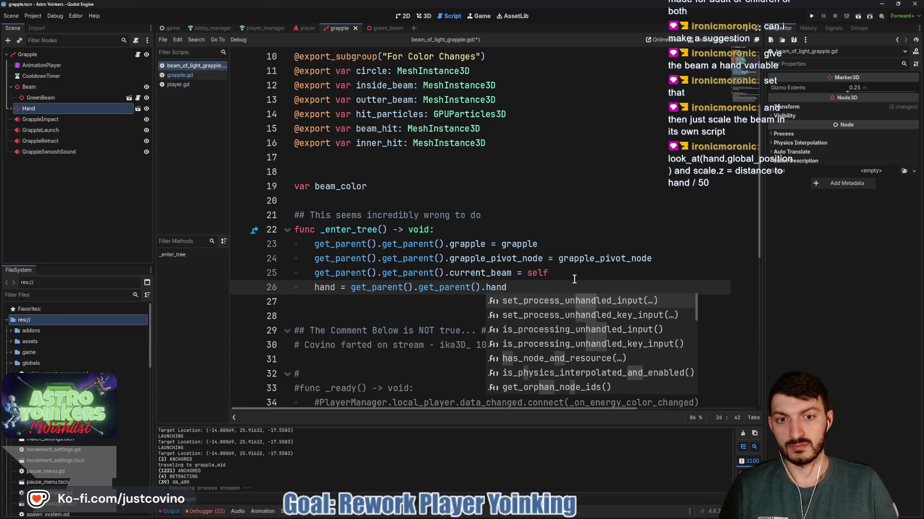
{"action": "left_click", "coordinate": [565, 286]}
{"action": "key", "text": "ctrl+s"}
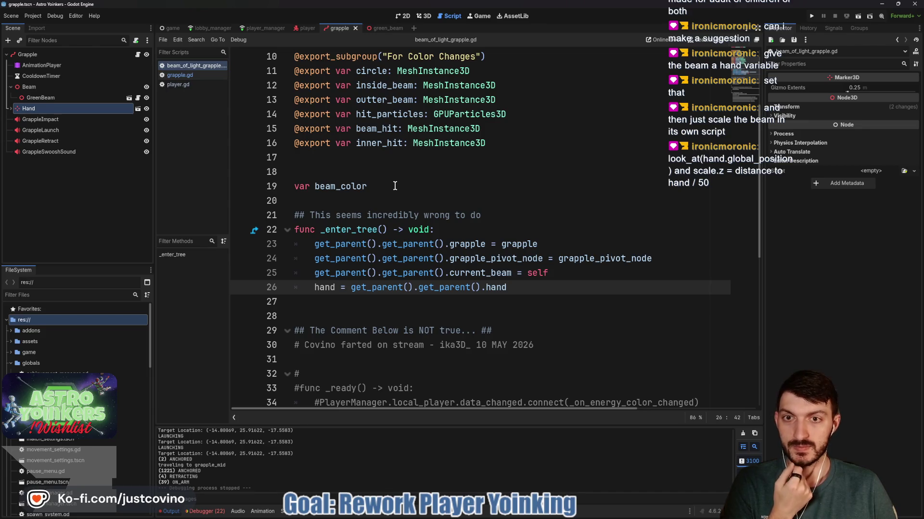
Add an empty _physics_process(delta: float) function below _enter_tree
{"action": "scroll", "coordinate": [394, 186], "scroll_direction": "up", "scroll_amount": 1}
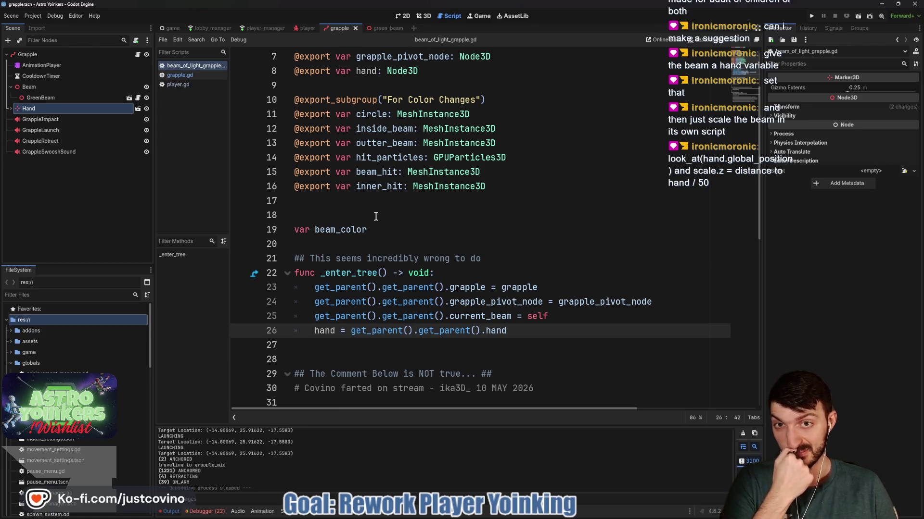
{"action": "scroll", "coordinate": [389, 230], "scroll_direction": "down", "scroll_amount": 2}
{"action": "left_click", "coordinate": [360, 268]}
{"action": "key", "text": "Return"}
{"action": "key", "text": "Return"}
{"action": "key", "text": "Return"}
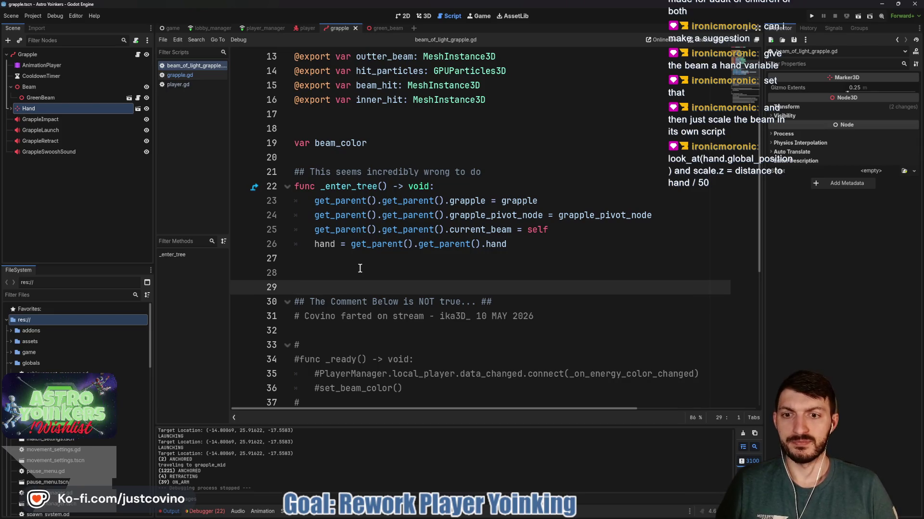
{"action": "key", "text": "Up"}
{"action": "key", "text": "Up"}
{"action": "key", "text": "Up"}
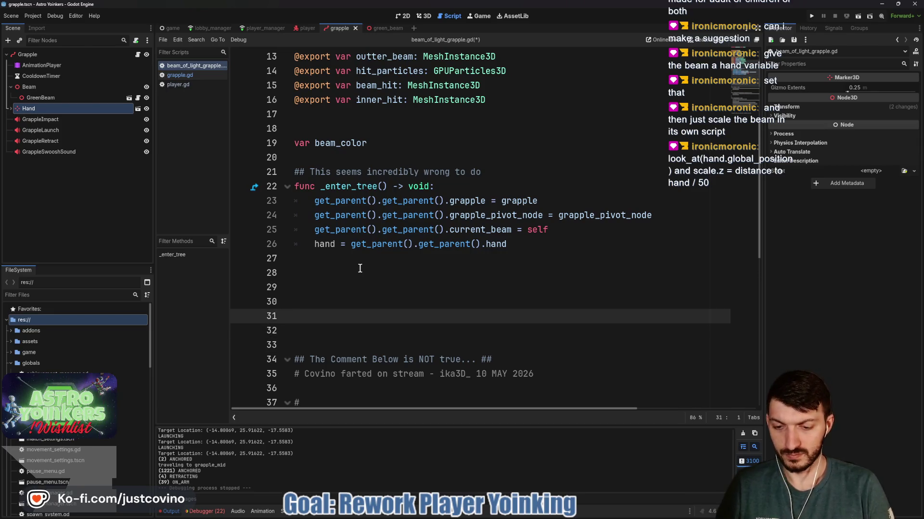
{"action": "key", "text": "Up"}
{"action": "key", "text": "Up"}
{"action": "key", "text": "Up"}
{"action": "key", "text": "Down"}
{"action": "key", "text": "Down"}
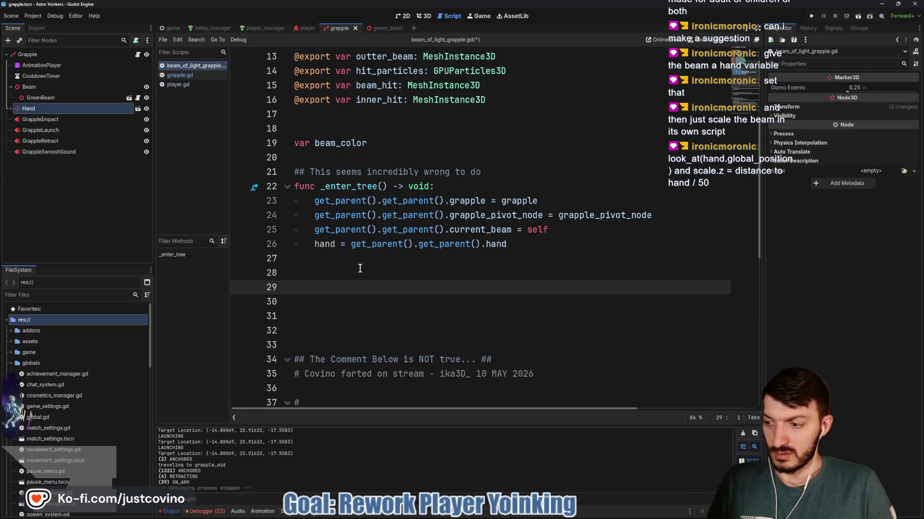
{"action": "type", "text": "func _p"}
{"action": "key", "text": "Return"}
{"action": "key", "text": "Return"}
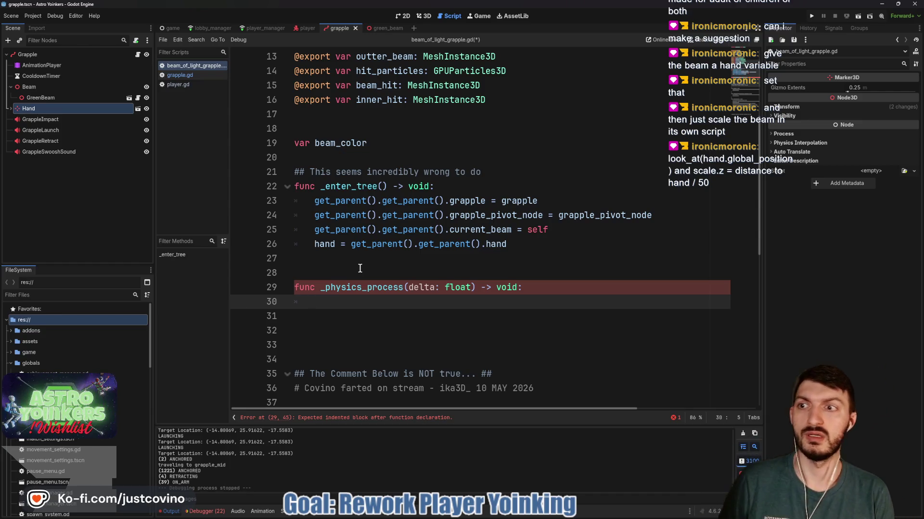
In _physics_process, add an is_visible_in_tree() check calling look_at(hand.global_position), and begin a scale.z line
{"action": "type", "text": "if is_visi"}
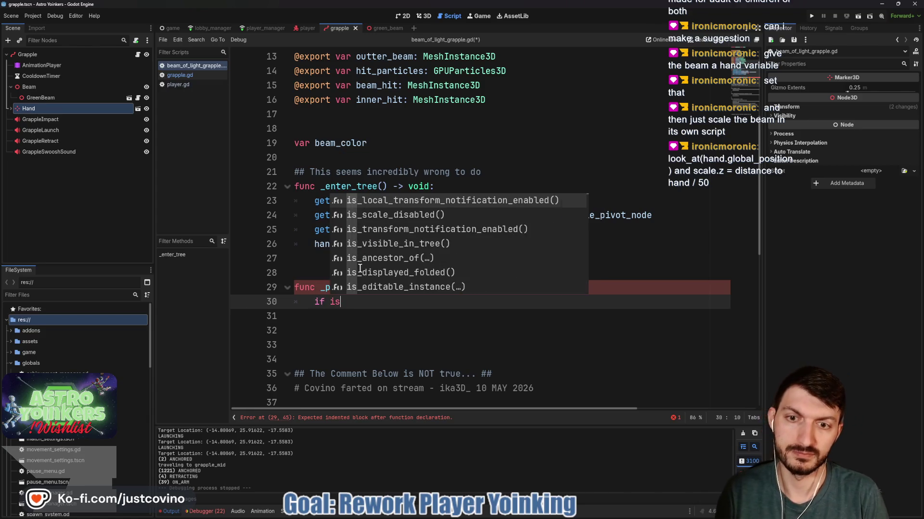
{"action": "key", "text": "Return"}
{"action": "type", "text": ":"}
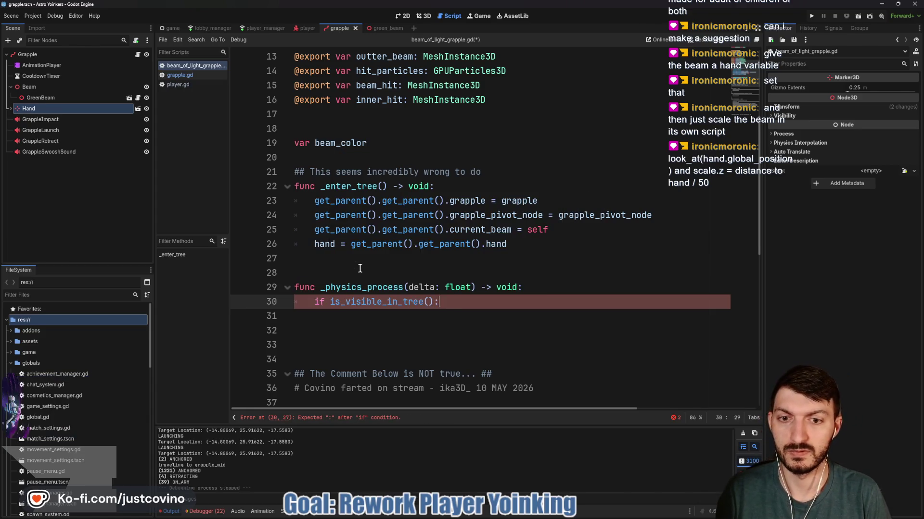
{"action": "key", "text": "Return"}
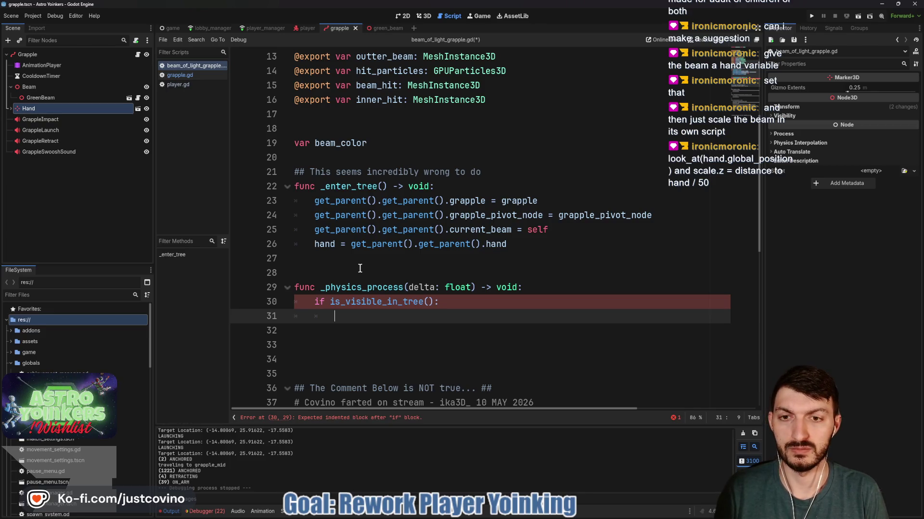
{"action": "type", "text": "look"}
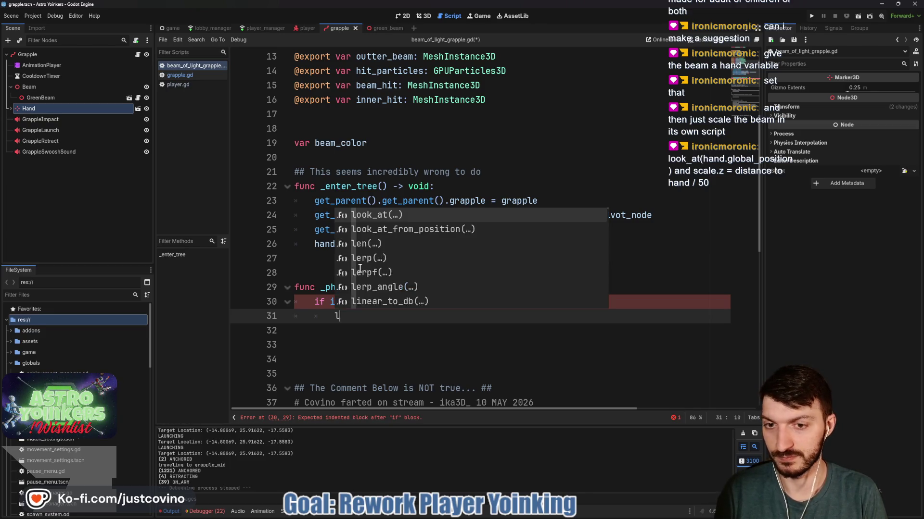
{"action": "key", "text": "Return"}
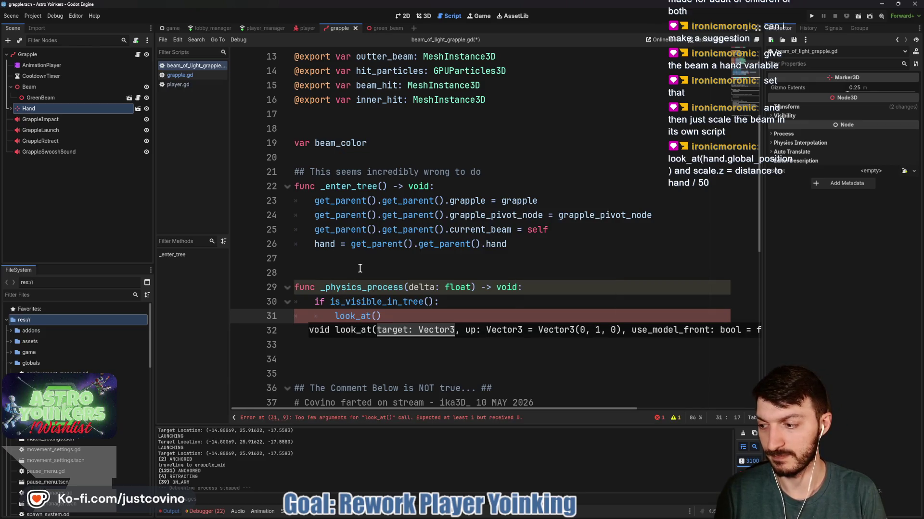
{"action": "type", "text": "hand.global_"}
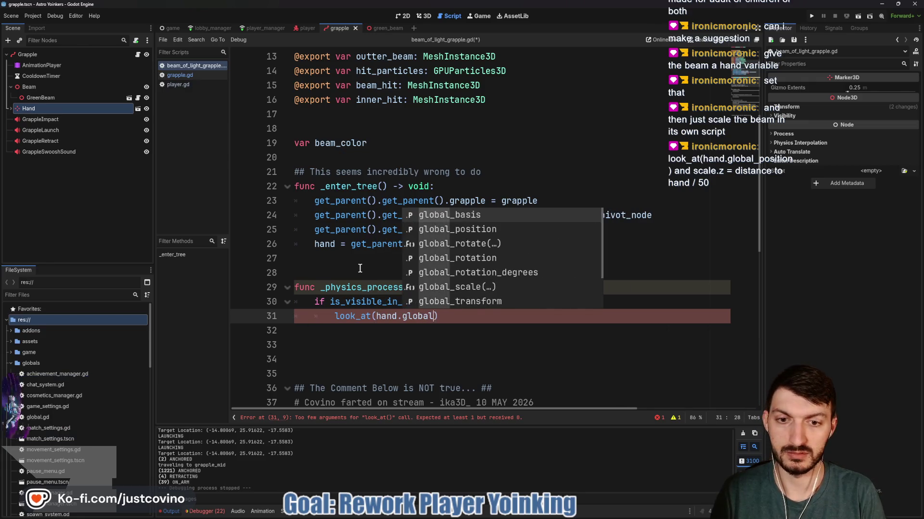
{"action": "type", "text": "positi"}
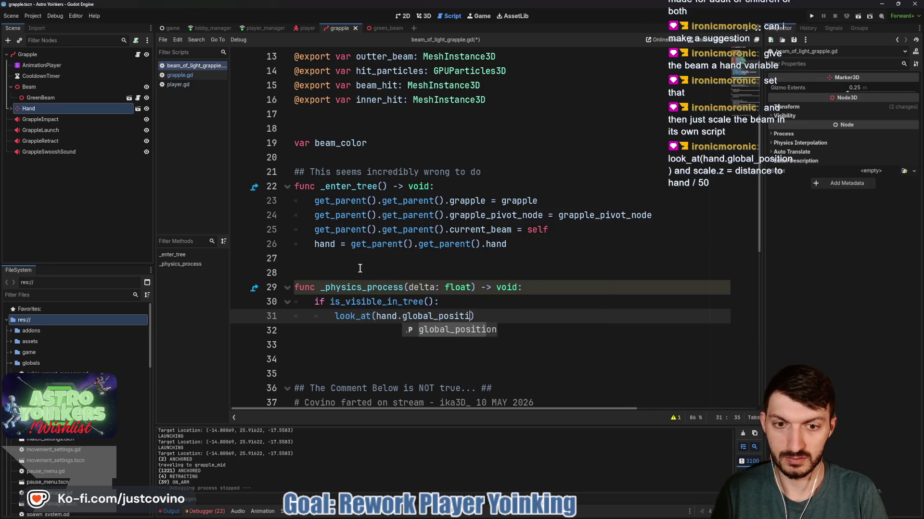
{"action": "type", "text": "on"}
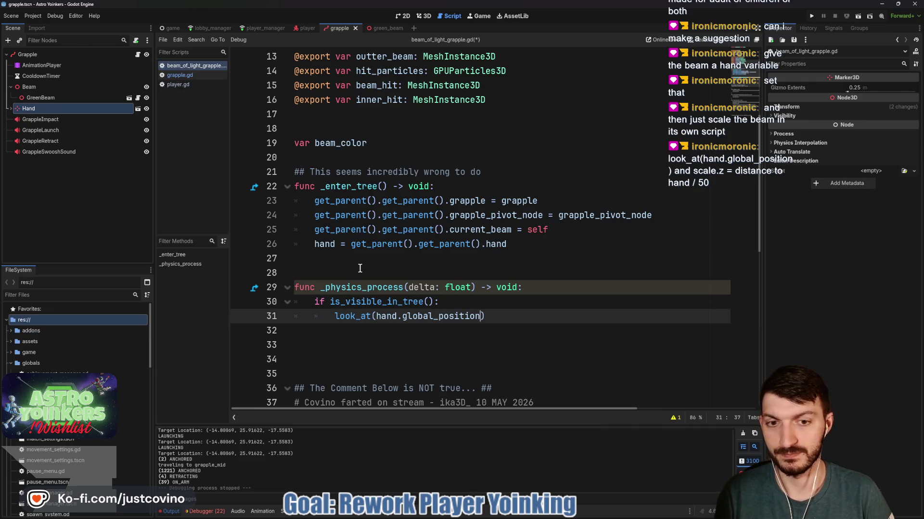
{"action": "key", "text": "Return"}
{"action": "type", "text": "scale.z"}
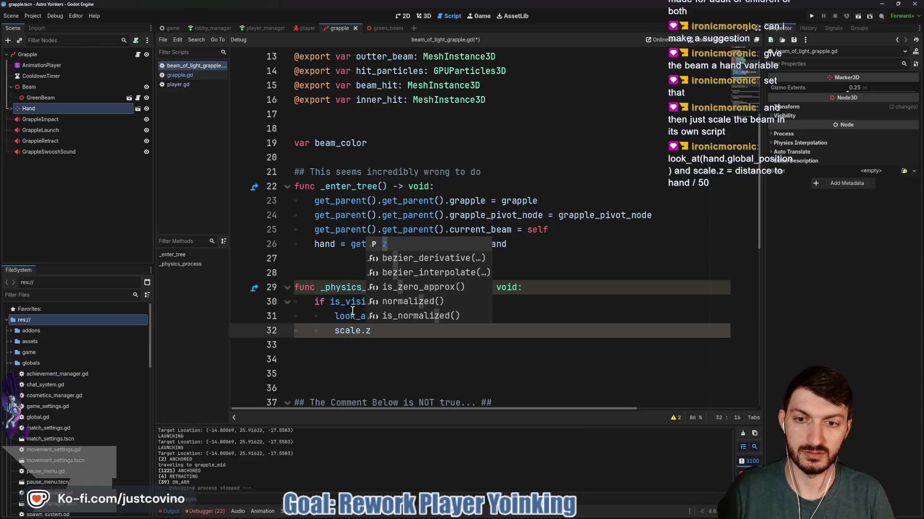
{"action": "left_click", "coordinate": [340, 273]}
Start a distance variable below look_at referencing self.grapple_pivot_node
{"action": "left_click", "coordinate": [505, 316]}
{"action": "key", "text": "Return"}
{"action": "type", "text": "var distan"}
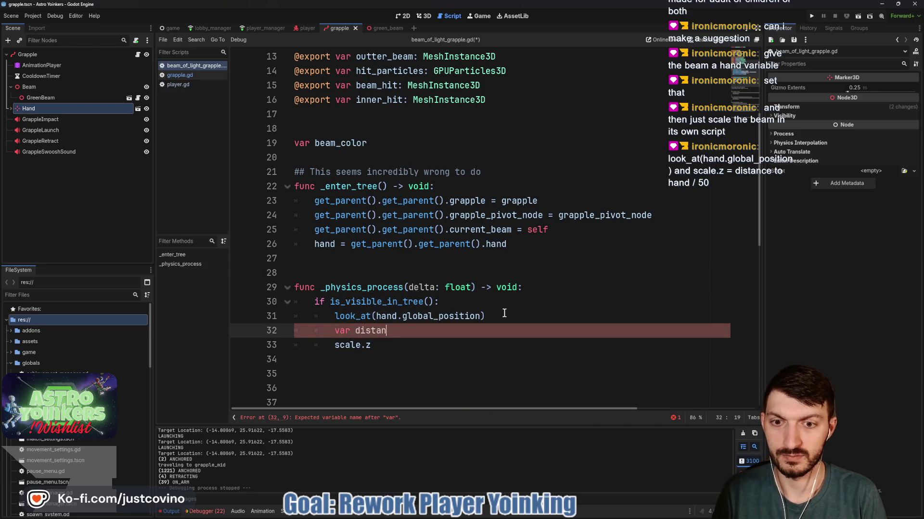
{"action": "type", "text": "ce = "}
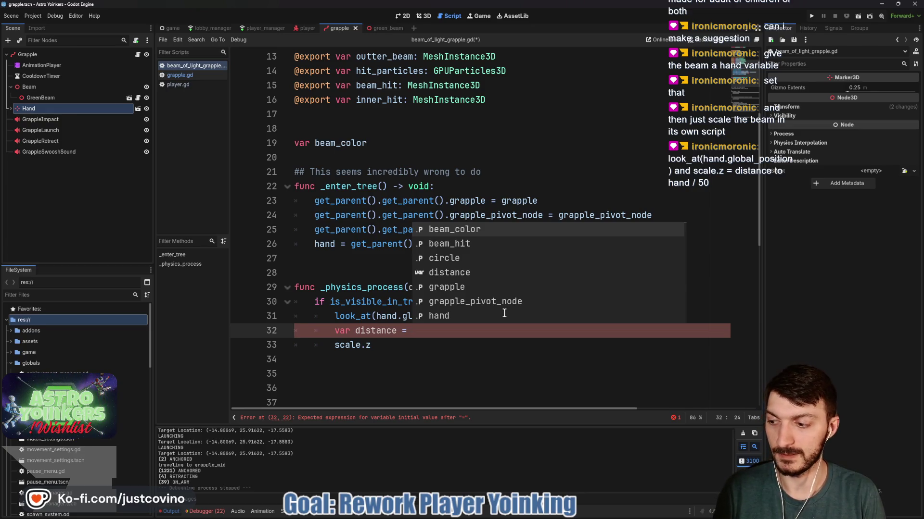
{"action": "type", "text": "self"}
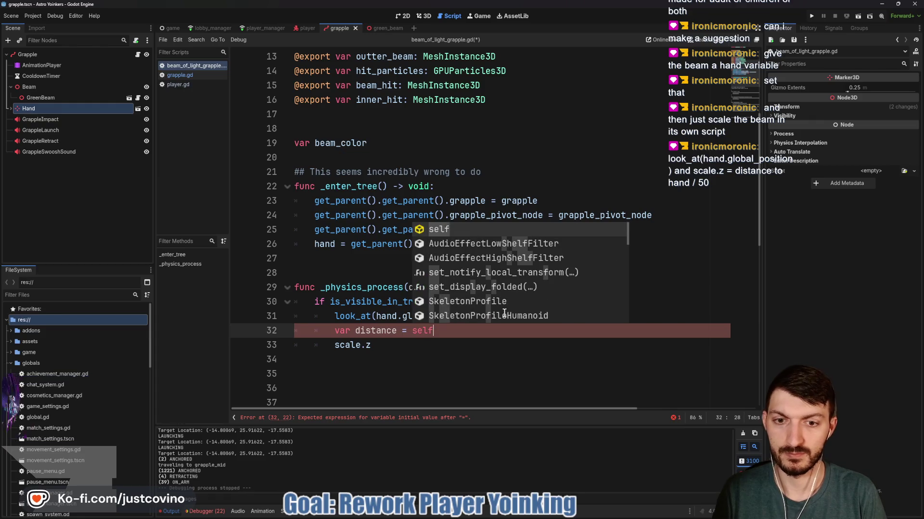
{"action": "type", "text": "."}
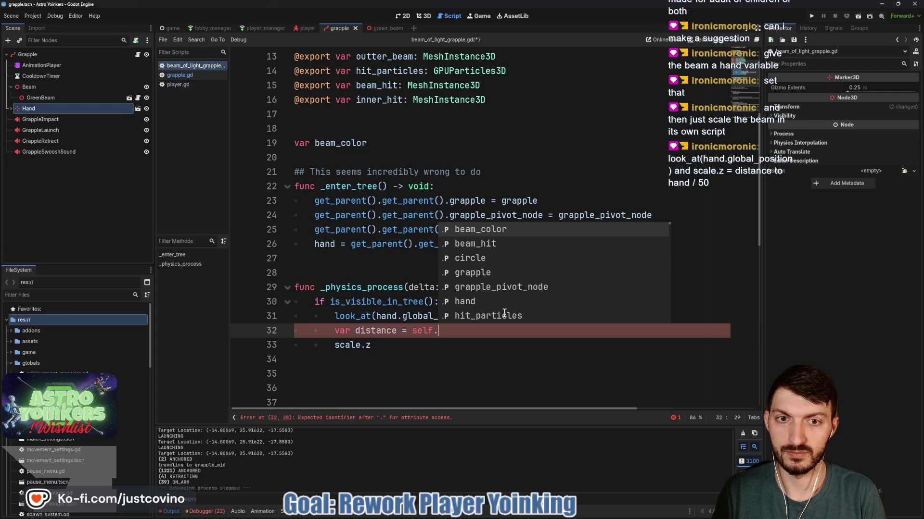
{"action": "left_click", "coordinate": [441, 330]}
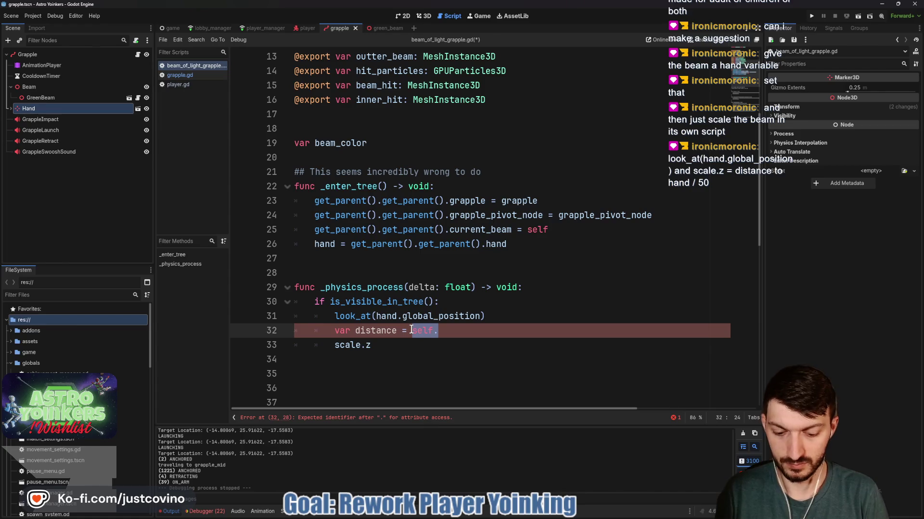
{"action": "type", "text": "arpp"}
{"action": "key", "text": "BackSpace"}
{"action": "key", "text": "BackSpace"}
{"action": "key", "text": "BackSpace"}
{"action": "type", "text": "rappl"}
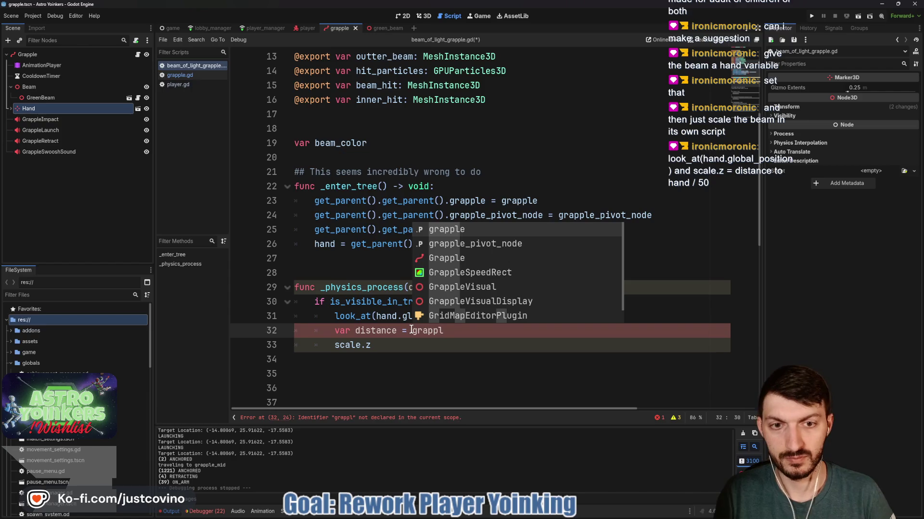
{"action": "key", "text": "Down"}
{"action": "key", "text": "Return"}
Complete it as grapple_pivot_node.global_position.distance_to(hand.global_position)
{"action": "type", "text": "."}
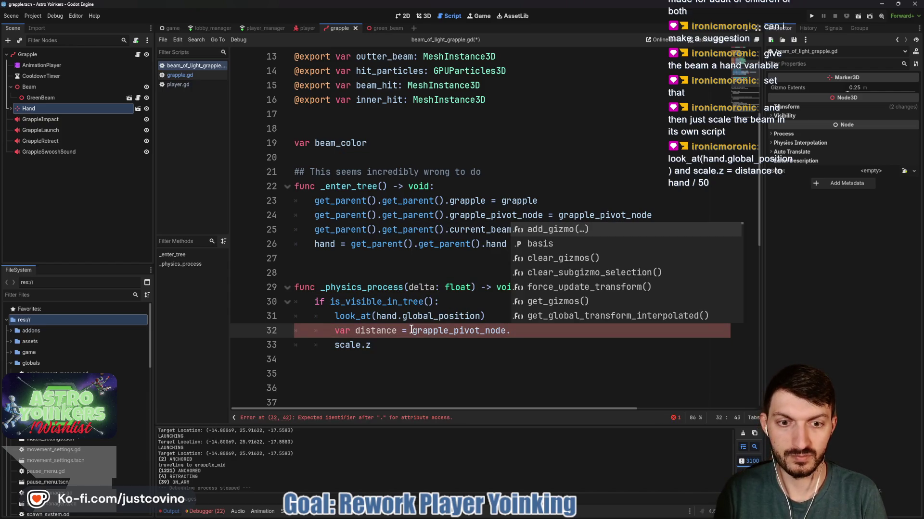
{"action": "type", "text": "distance"}
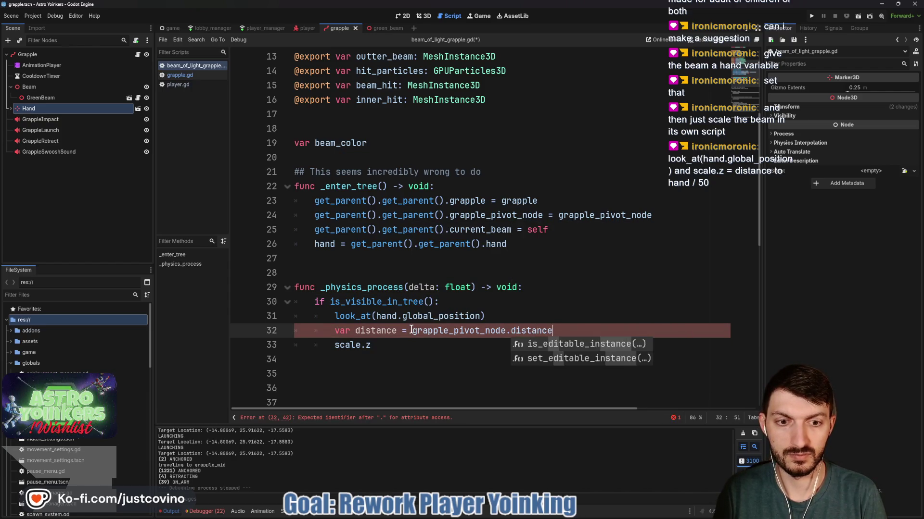
{"action": "type", "text": "_"}
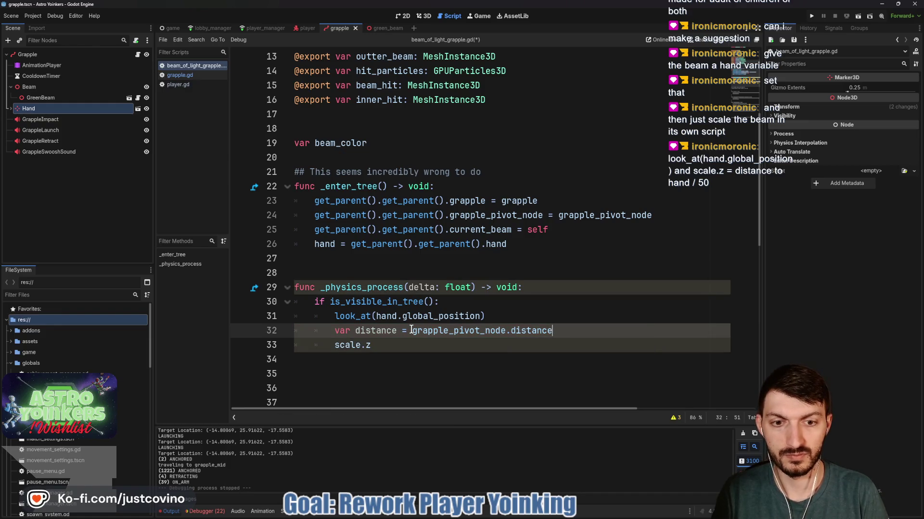
{"action": "type", "text": "global"}
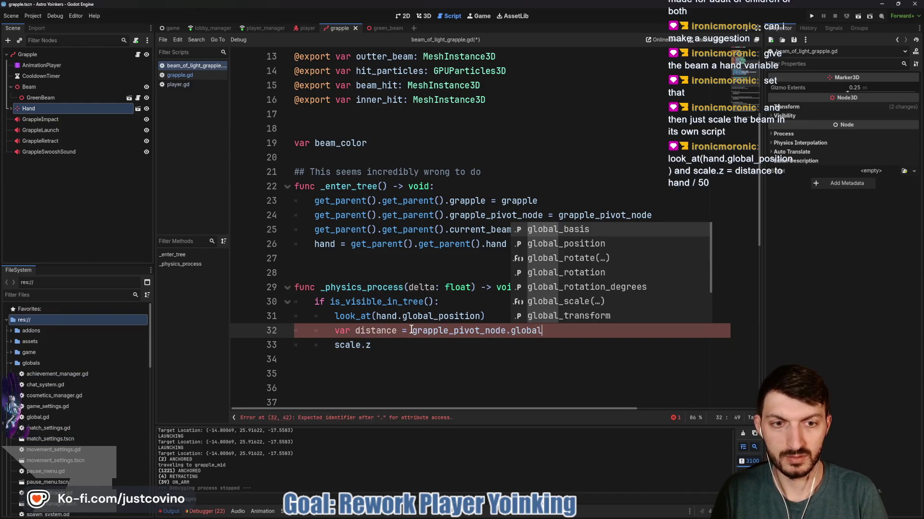
{"action": "key", "text": "Down"}
{"action": "key", "text": "Return"}
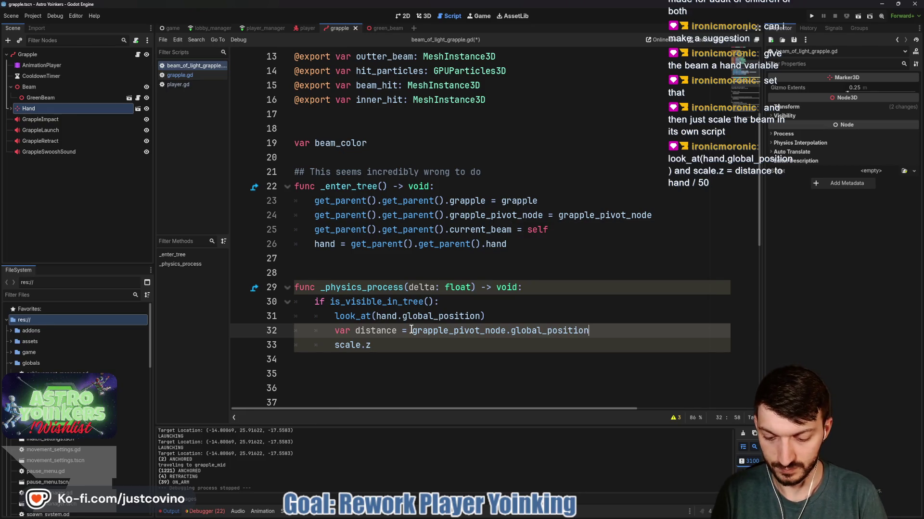
{"action": "type", "text": ".distance"}
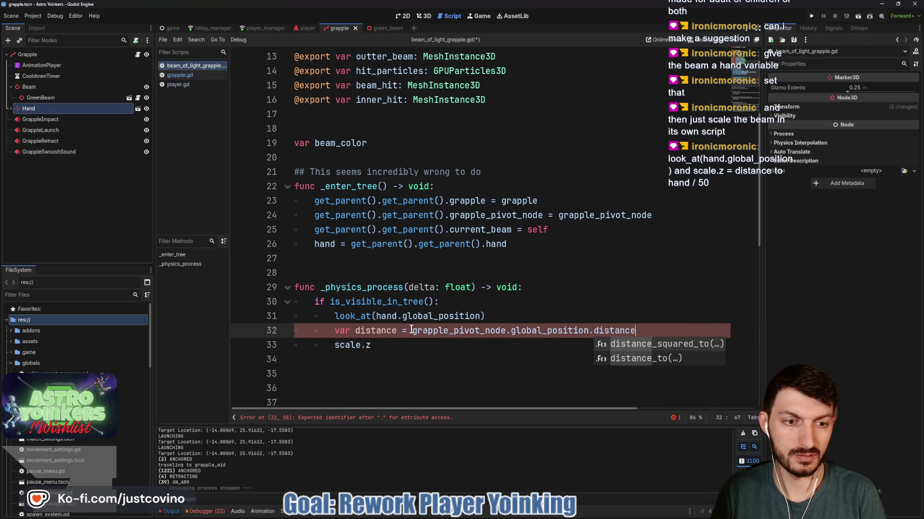
{"action": "key", "text": "Down"}
{"action": "key", "text": "Return"}
{"action": "type", "text": "hand.global_pos"}
{"action": "key", "text": "Return"}
{"action": "key", "text": "BackSpace"}
{"action": "key", "text": "BackSpace"}
{"action": "key", "text": "BackSpace"}
{"action": "type", "text": "tion"}
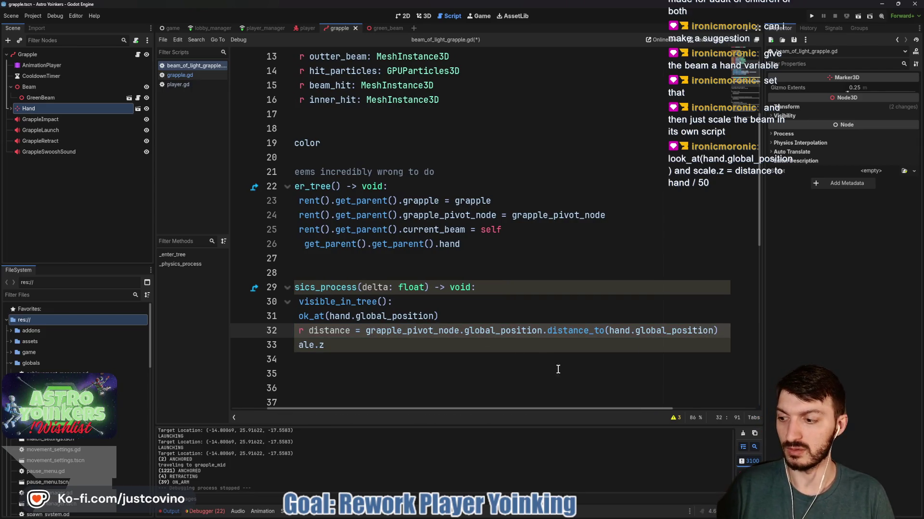
{"action": "type", "text": "("}
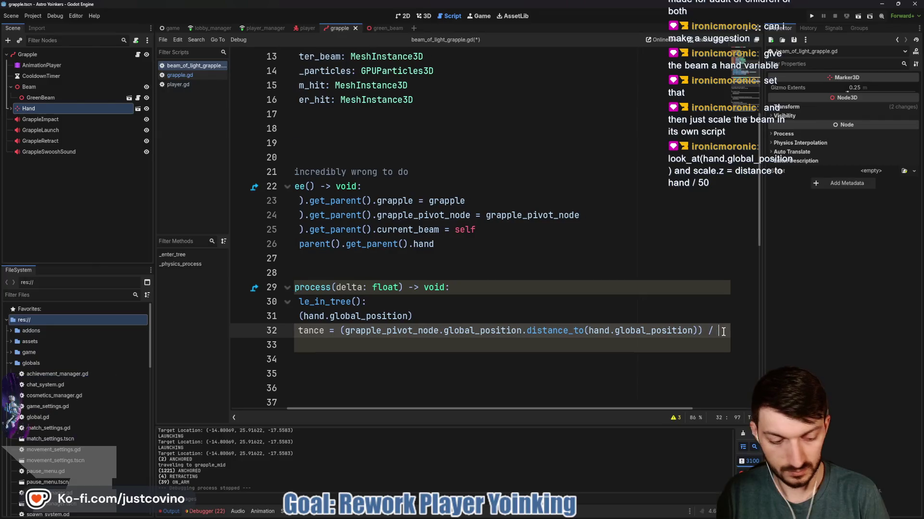
{"action": "type", "text": ") / 50.0"}
Set scale.z = distance / 50.0, remove the stray division from the distance line, and save
{"action": "key", "text": "Return"}
{"action": "type", "text": "scale.z"}
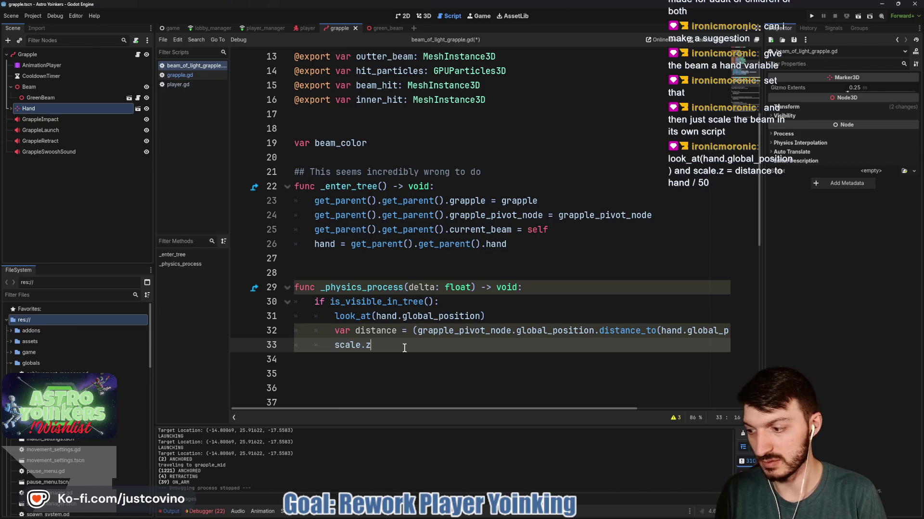
{"action": "type", "text": " = "}
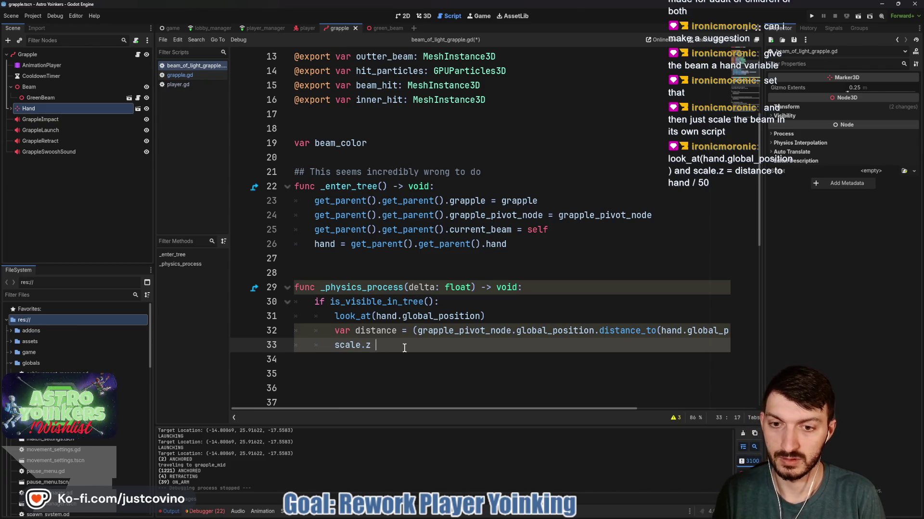
{"action": "type", "text": "distance"}
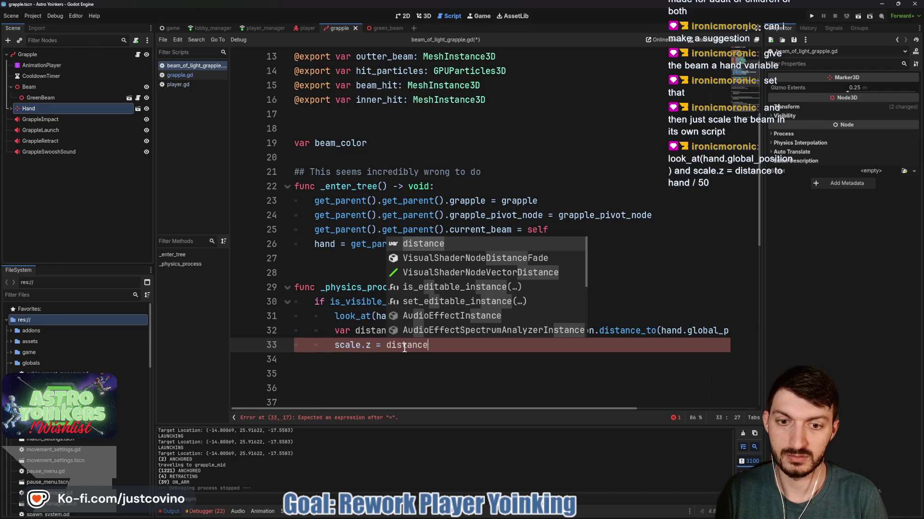
{"action": "key", "text": "Escape"}
{"action": "key", "text": "Up"}
{"action": "key", "text": "End"}
{"action": "type", "text": ") / 50.0"}
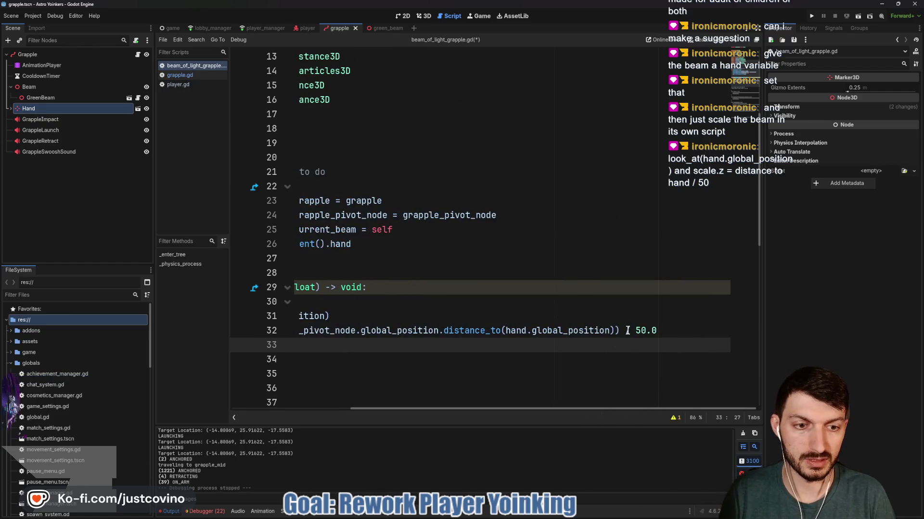
{"action": "left_click_drag", "start_coordinate": [625, 331], "coordinate": [669, 332]}
{"action": "left_click", "coordinate": [668, 331]}
{"action": "key", "text": "shift+Left"}
{"action": "key", "text": "shift+Left"}
{"action": "key", "text": "shift+Left"}
{"action": "key", "text": "BackSpace"}
{"action": "scroll", "coordinate": [670, 330], "scroll_direction": "left", "scroll_amount": 3}
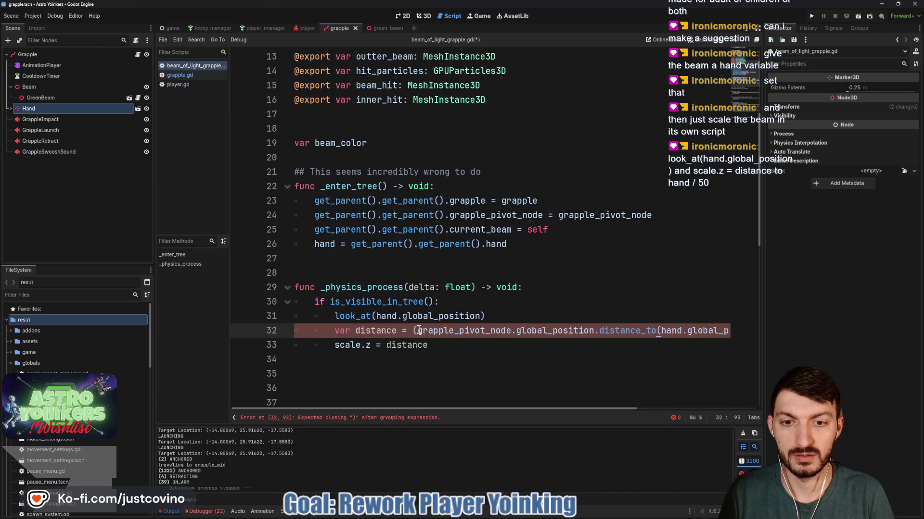
{"action": "key", "text": "BackSpace"}
{"action": "left_click", "coordinate": [446, 346]}
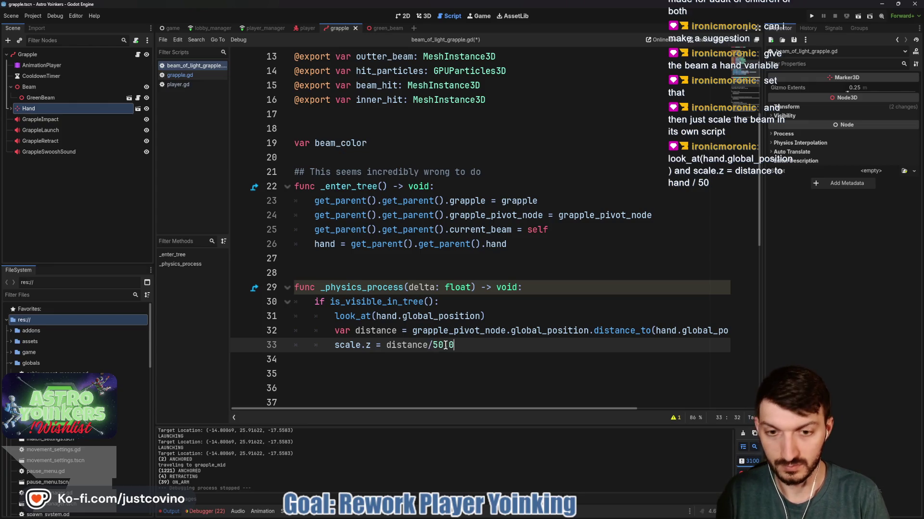
{"action": "key", "text": "ctrl+s"}
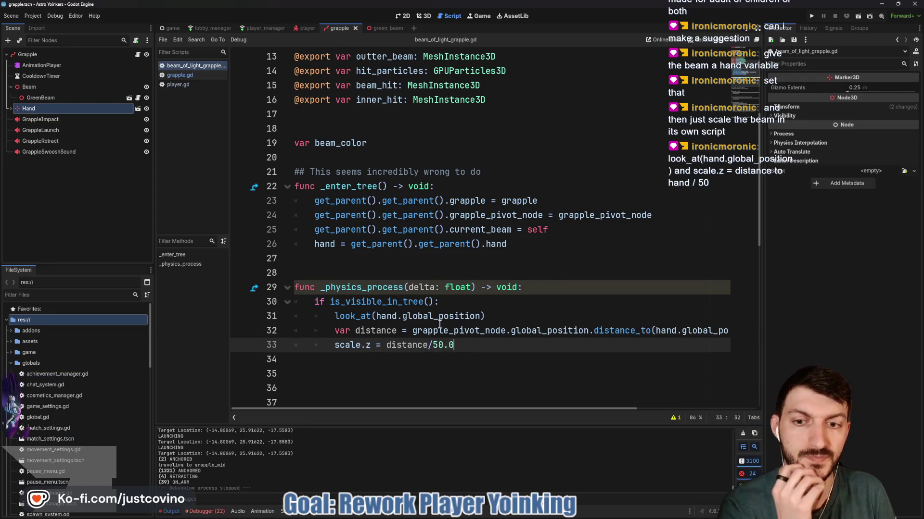
Rename the _physics_process parameter from delta to _delta and save the script
{"action": "left_click", "coordinate": [407, 287]}
{"action": "type", "text": "_"}
{"action": "left_click", "coordinate": [474, 345]}
{"action": "key", "text": "ctrl+s"}
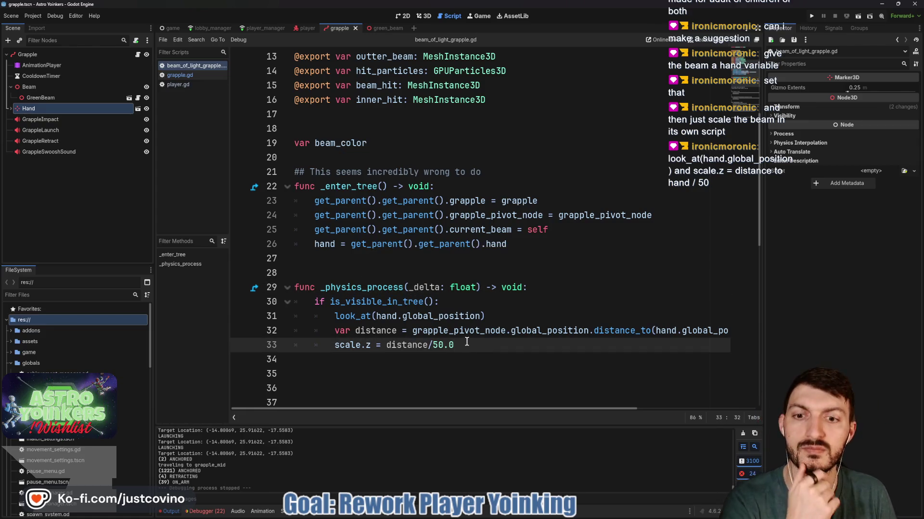
{"action": "scroll", "coordinate": [422, 236], "scroll_direction": "up", "scroll_amount": 4}
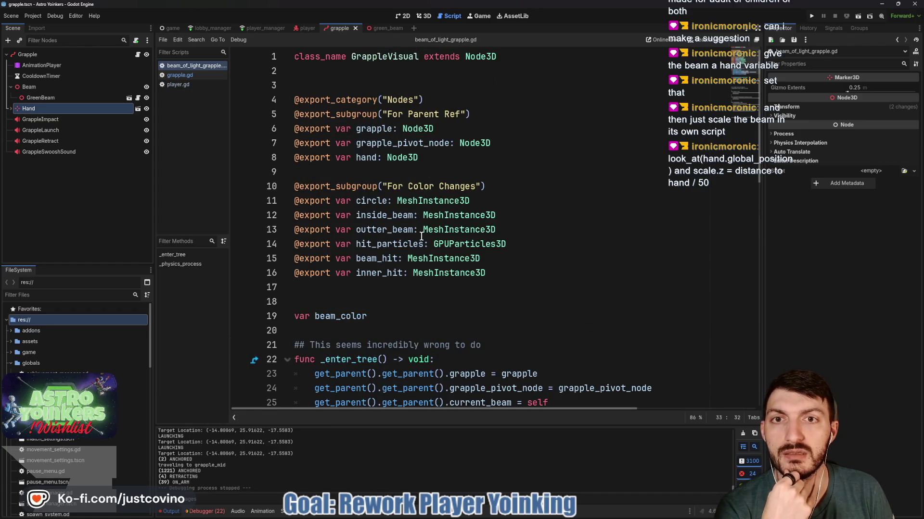
{"action": "scroll", "coordinate": [421, 236], "scroll_direction": "down", "scroll_amount": 1}
{"action": "scroll", "coordinate": [421, 237], "scroll_direction": "down", "scroll_amount": 3}
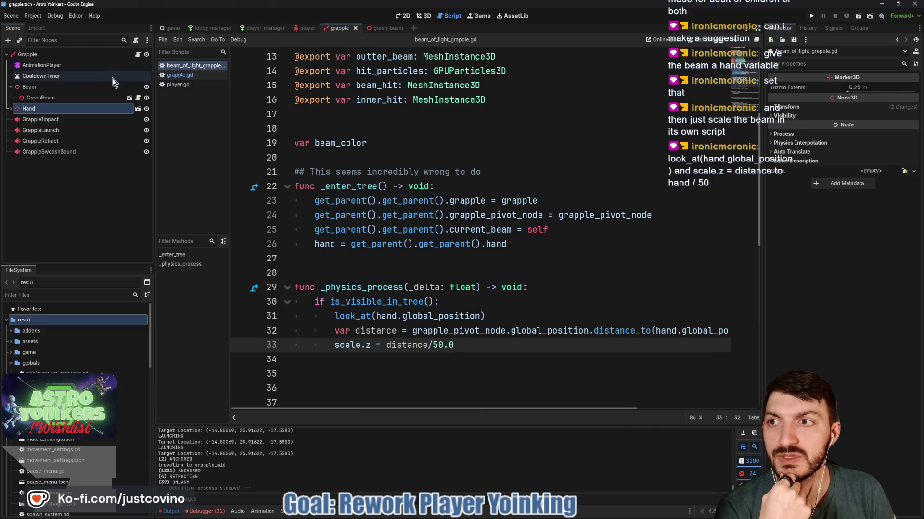
{"action": "left_click", "coordinate": [138, 55]}
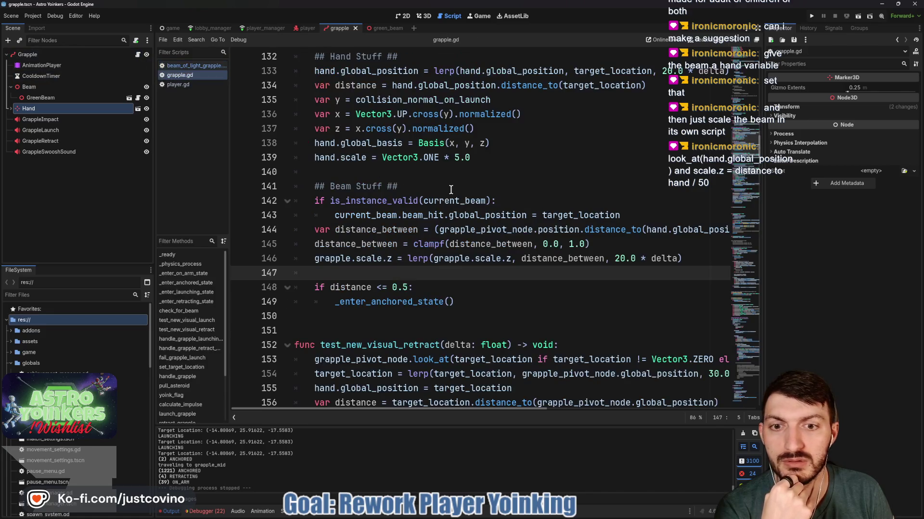
Comment out the grapple.scale.z lerp, clampf and distance_between lines (146, 145, 144) with Ctrl+K
{"action": "left_click", "coordinate": [313, 259]}
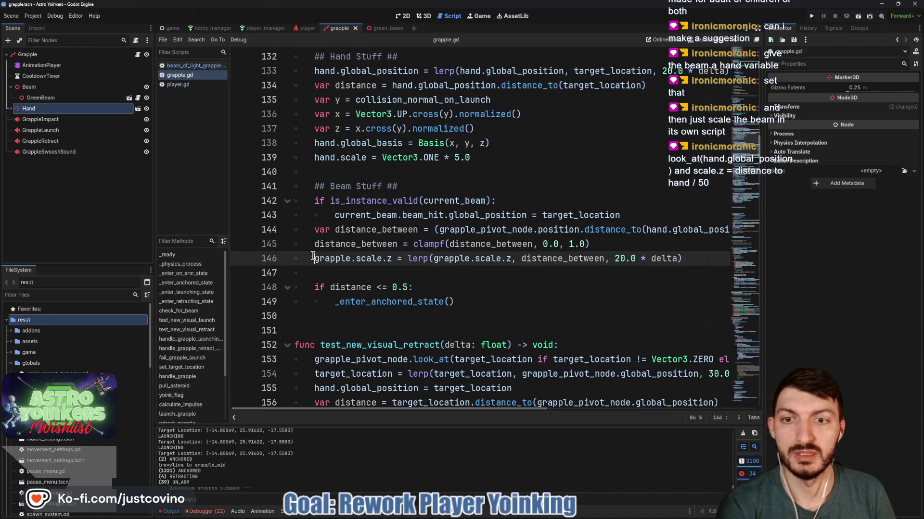
{"action": "key", "text": "ctrl+k"}
{"action": "left_click", "coordinate": [313, 245]}
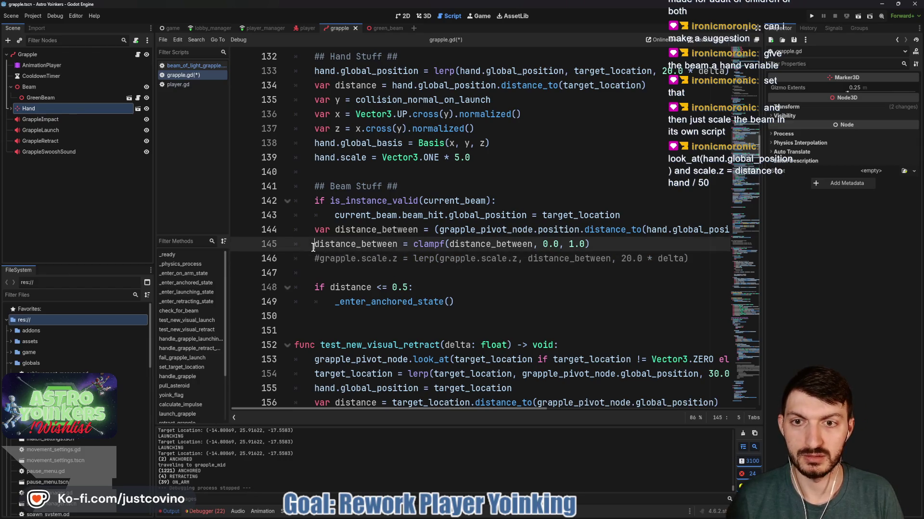
{"action": "key", "text": "ctrl+k"}
{"action": "left_click", "coordinate": [309, 229]}
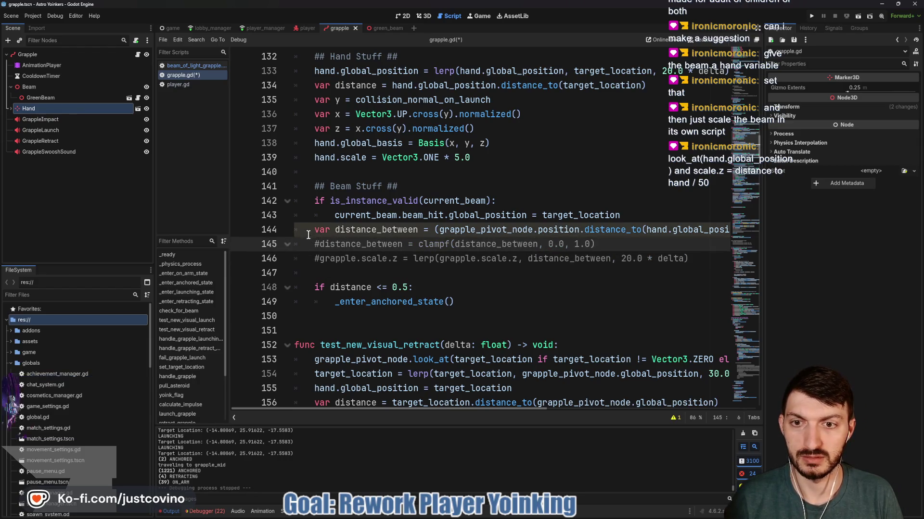
{"action": "key", "text": "ctrl+k"}
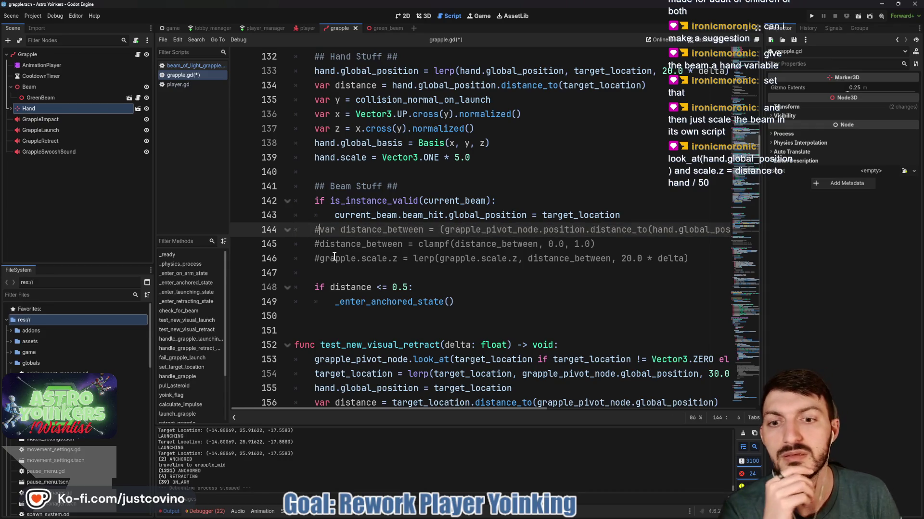
{"action": "double_click", "coordinate": [351, 287]}
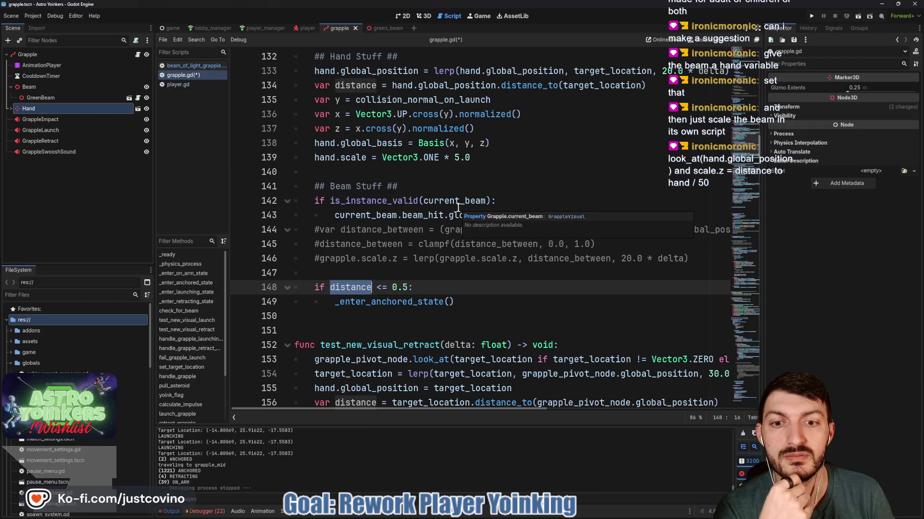
{"action": "scroll", "coordinate": [458, 208], "scroll_direction": "up", "scroll_amount": 2}
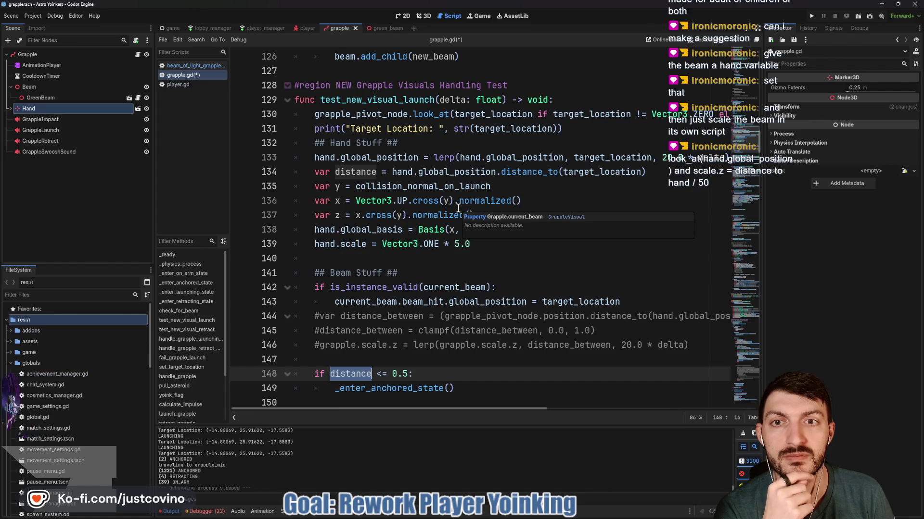
{"action": "scroll", "coordinate": [458, 207], "scroll_direction": "down", "scroll_amount": 5}
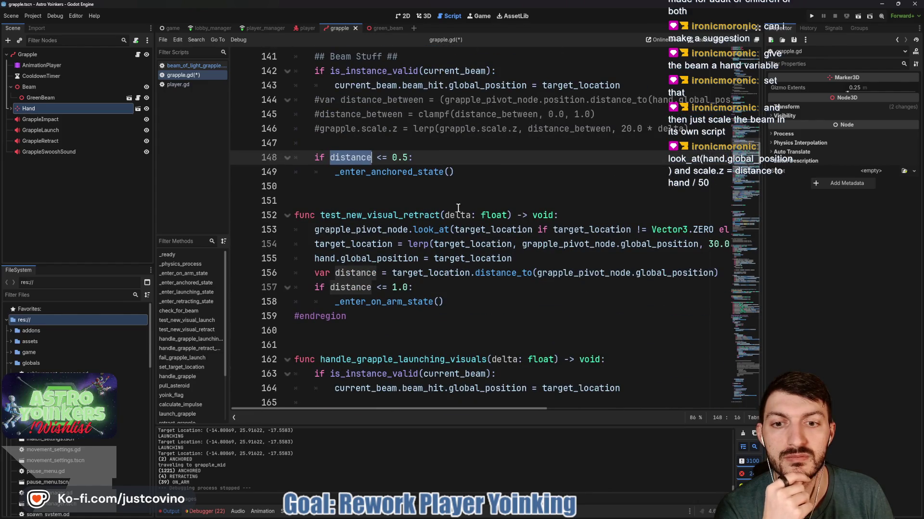
{"action": "left_click", "coordinate": [811, 17]}
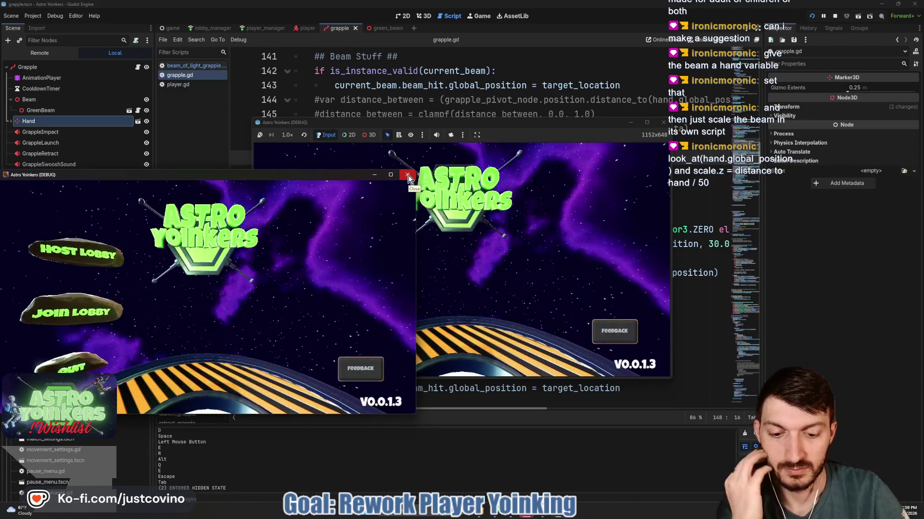
{"action": "left_click", "coordinate": [407, 177]}
{"action": "left_click", "coordinate": [339, 226]}
{"action": "left_click", "coordinate": [449, 221]}
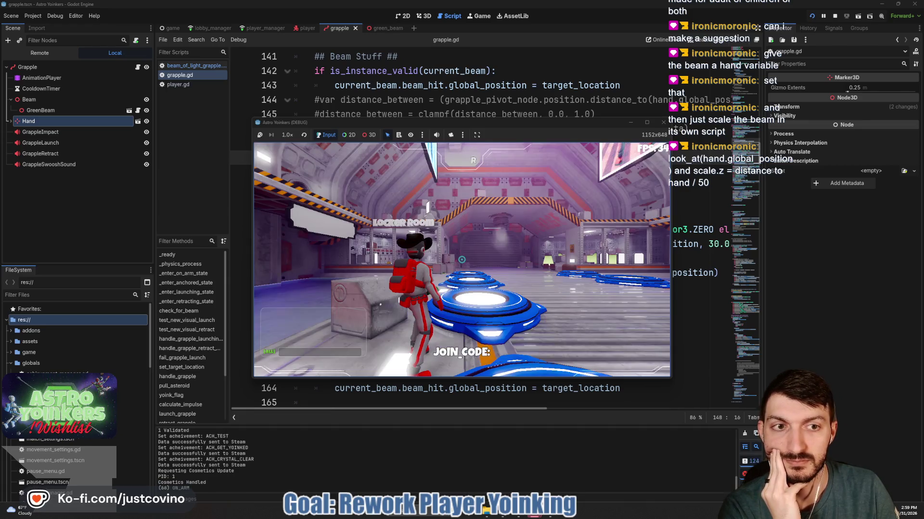
{"action": "key", "text": "w"}
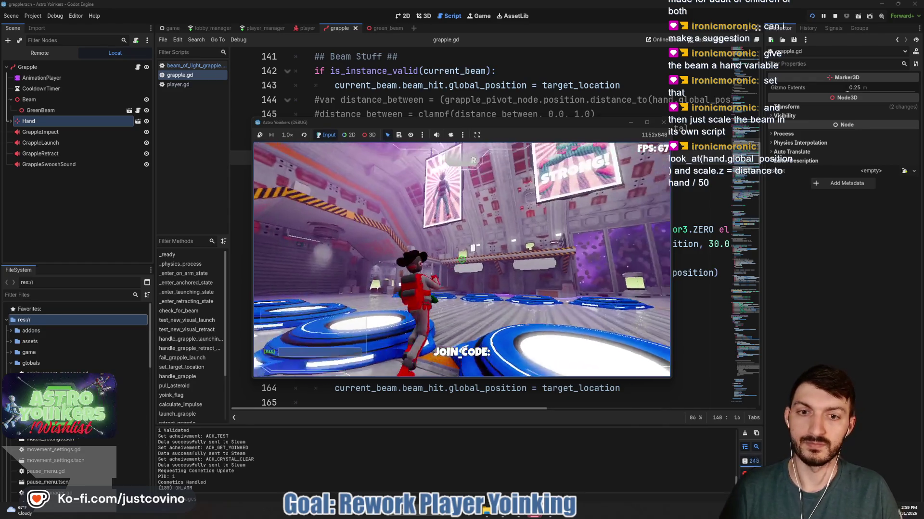
{"action": "key", "text": "e"}
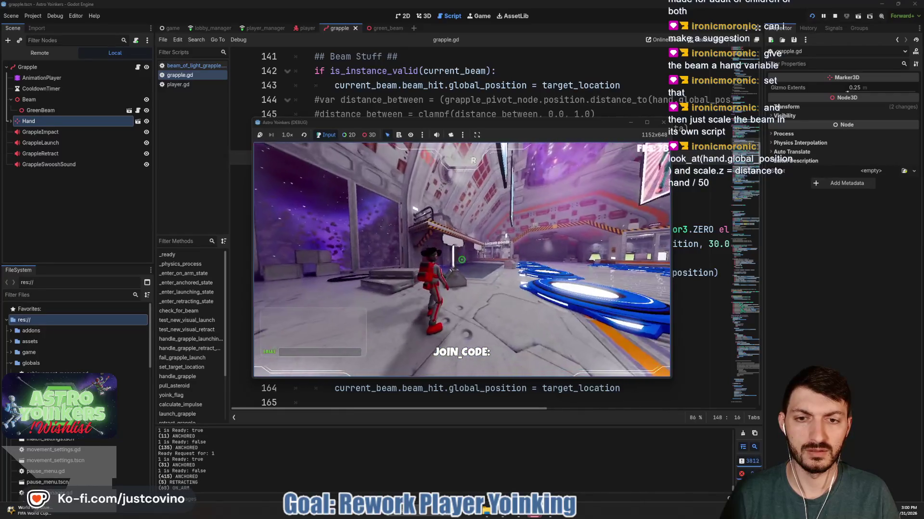
{"action": "key", "text": "F8"}
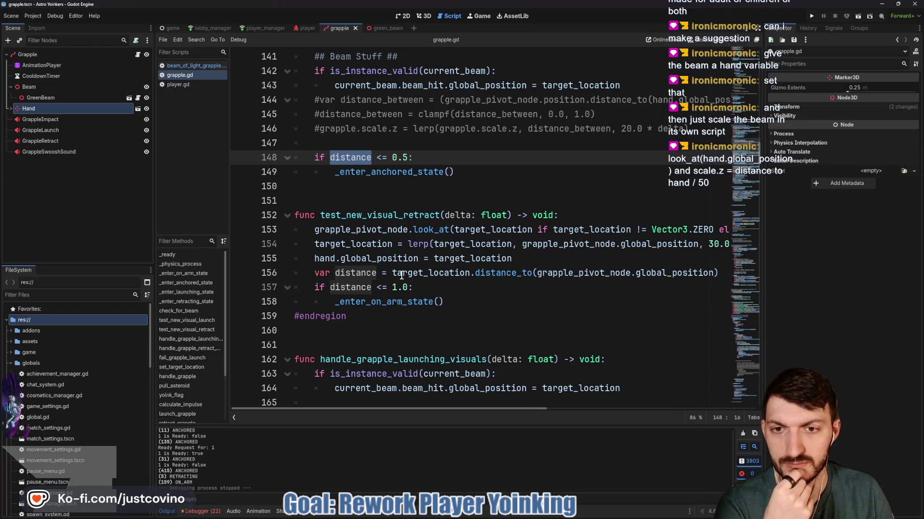
Scroll up through grapple.gd, then view beam_of_light_grapple.gd in the green_beam scene
{"action": "scroll", "coordinate": [406, 241], "scroll_direction": "up", "scroll_amount": 3}
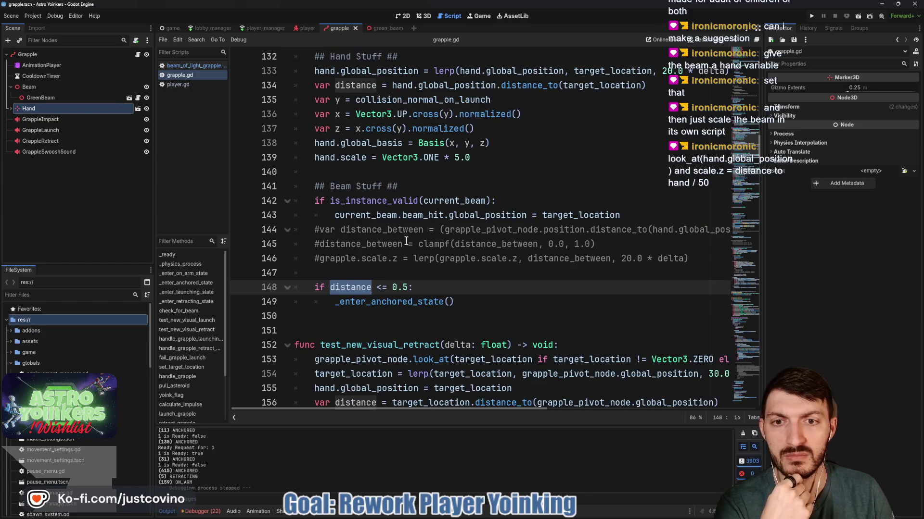
{"action": "scroll", "coordinate": [407, 241], "scroll_direction": "up", "scroll_amount": 1}
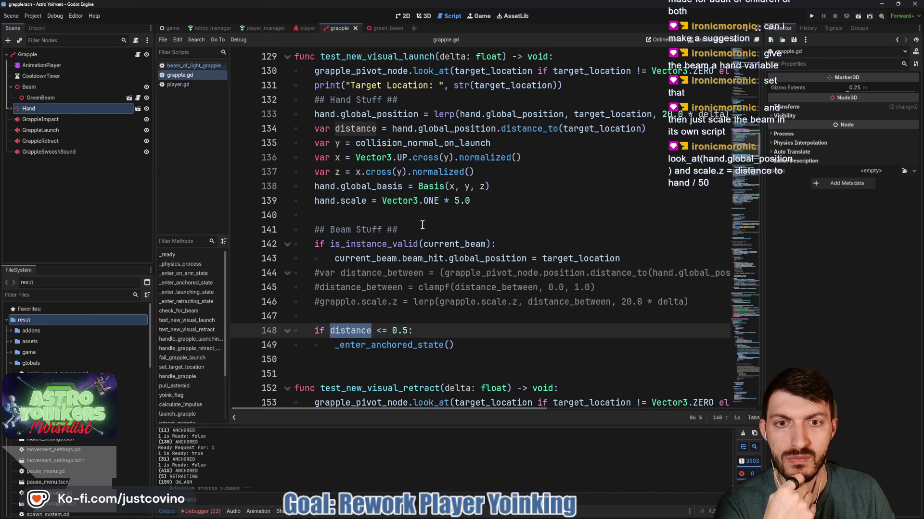
{"action": "scroll", "coordinate": [513, 230], "scroll_direction": "up", "scroll_amount": 1}
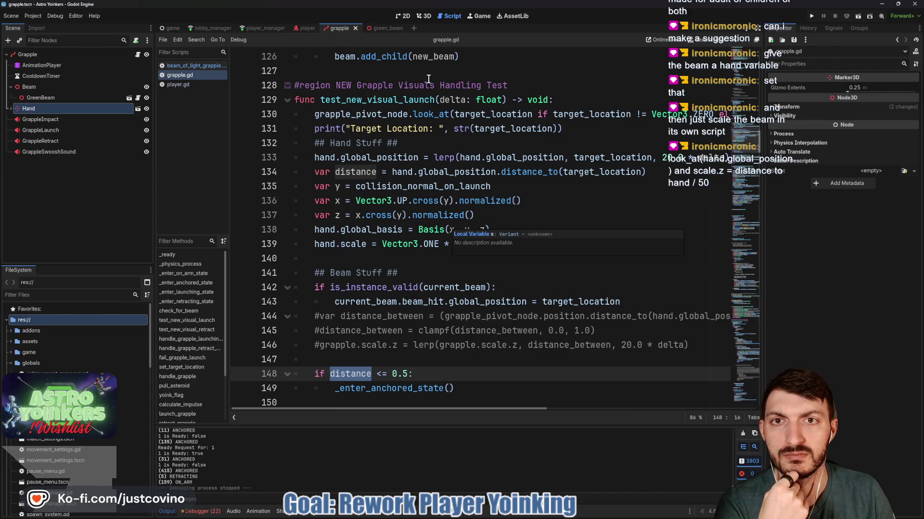
{"action": "left_click", "coordinate": [380, 29]}
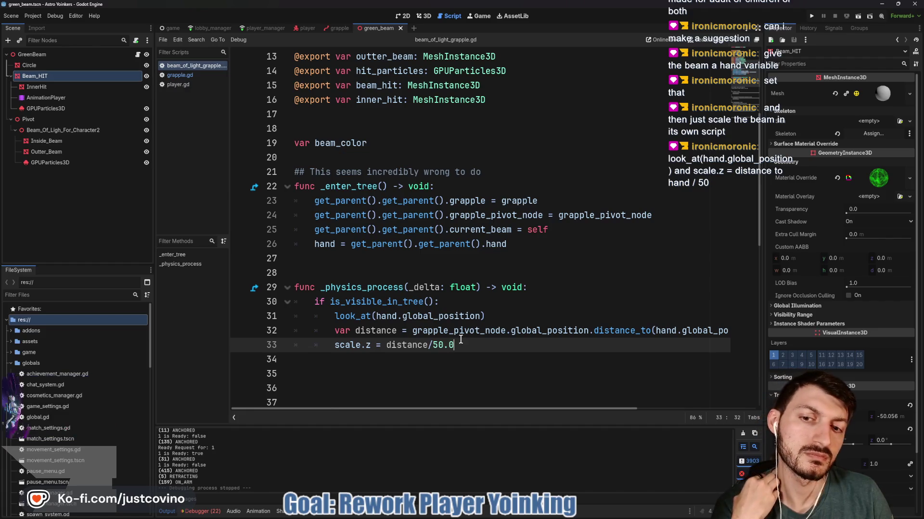
Delete the pivot look_at and Target Location print lines from test_new_visual_launch, then save and run
{"action": "left_click", "coordinate": [337, 28]}
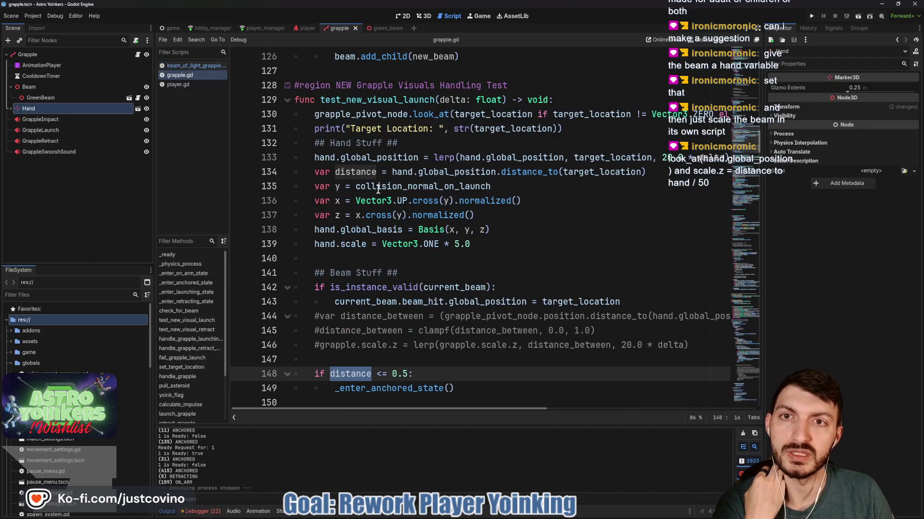
{"action": "left_click", "coordinate": [378, 157]}
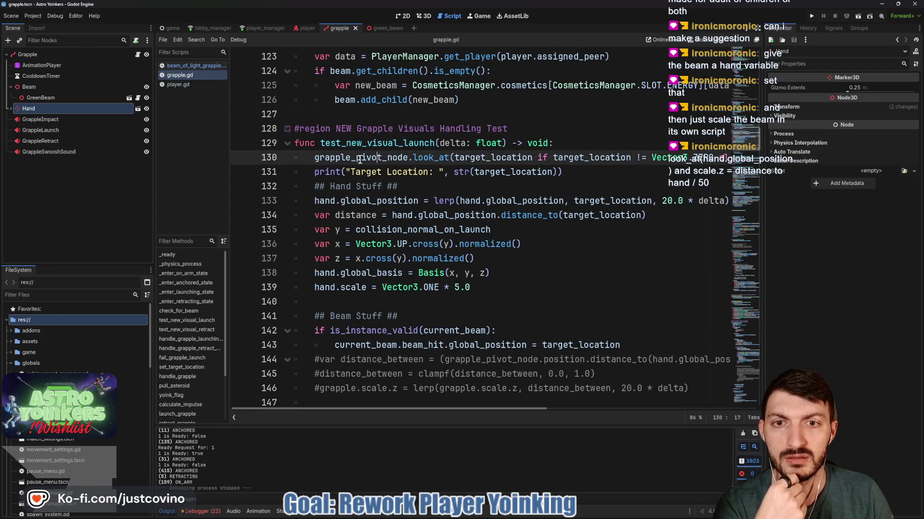
{"action": "left_click", "coordinate": [316, 158]}
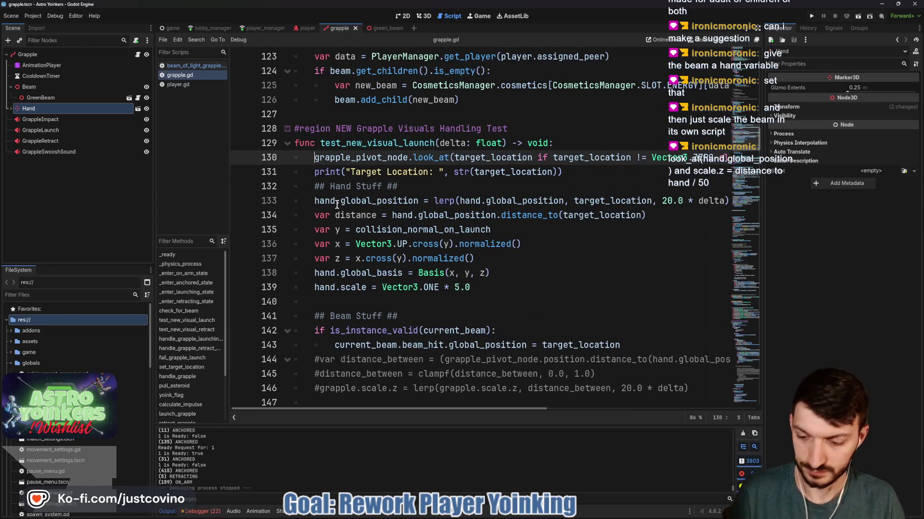
{"action": "type", "text": "#"}
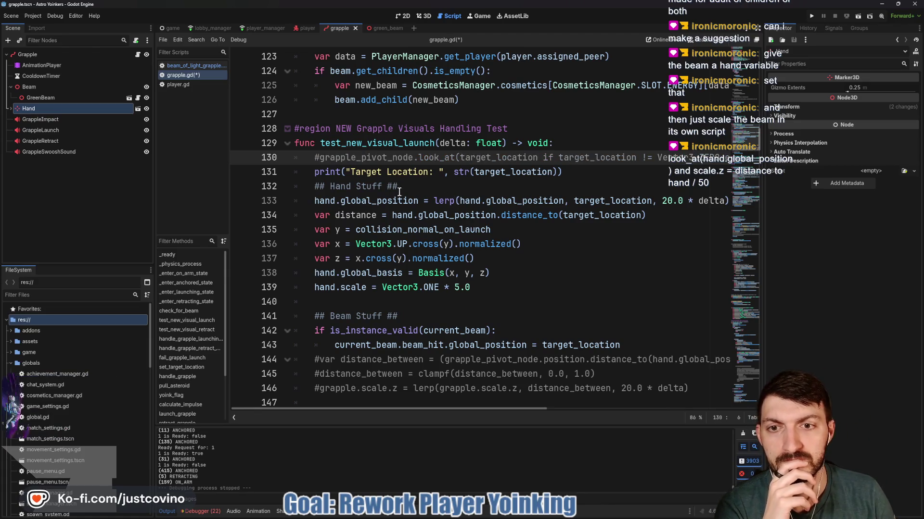
{"action": "left_click", "coordinate": [310, 200]}
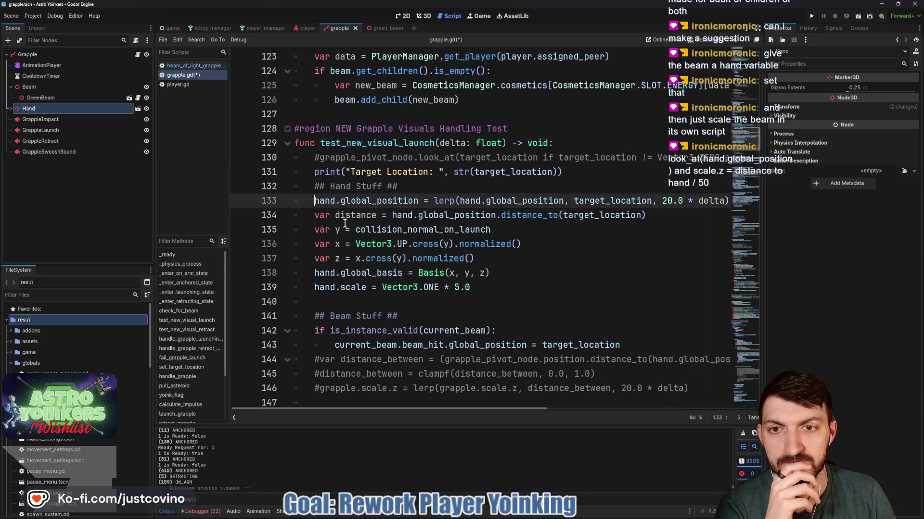
{"action": "left_click", "coordinate": [568, 169]}
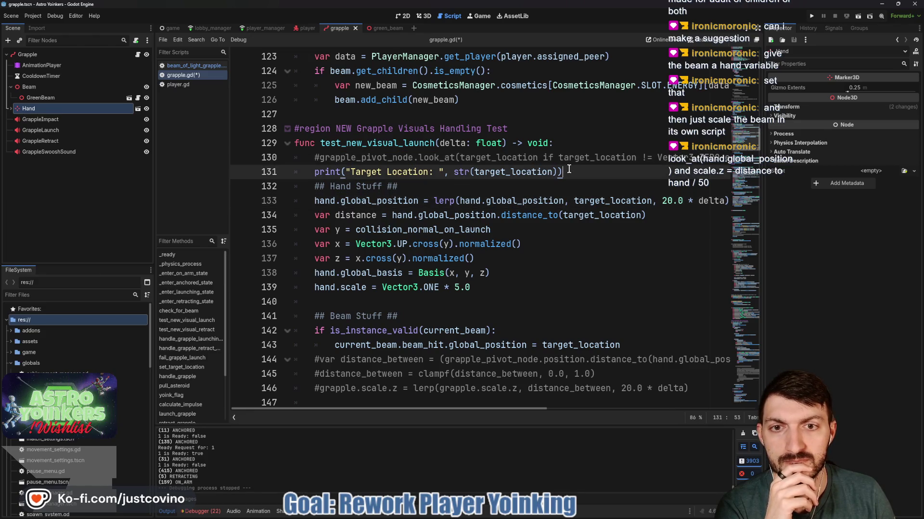
{"action": "left_click_drag", "start_coordinate": [568, 169], "coordinate": [268, 159]}
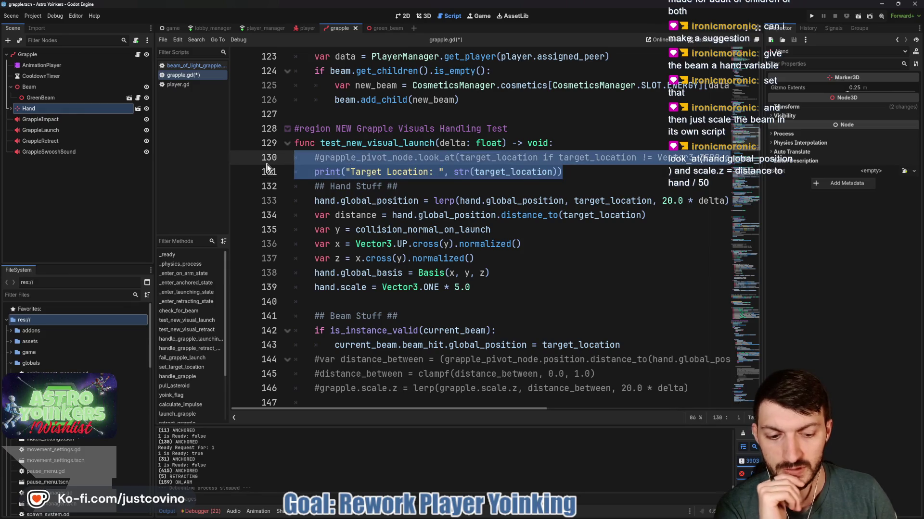
{"action": "key", "text": "BackSpace"}
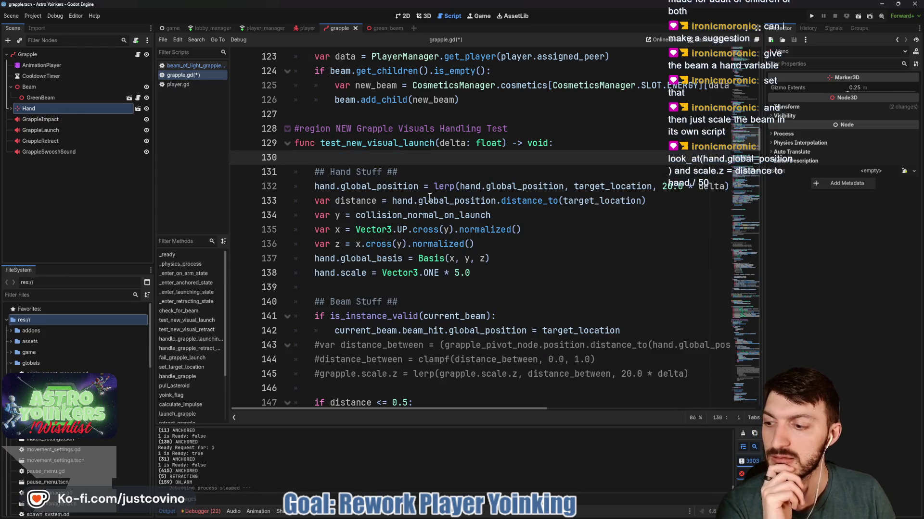
{"action": "key", "text": "BackSpace"}
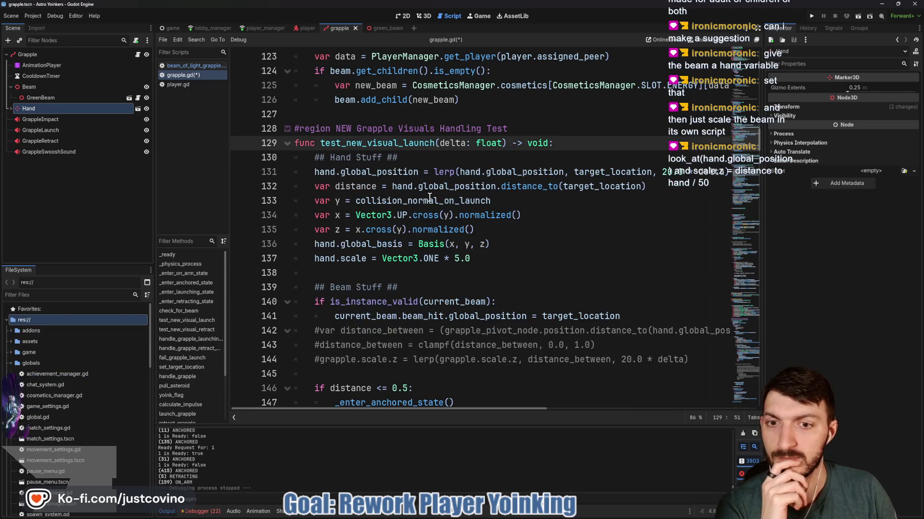
{"action": "scroll", "coordinate": [413, 269], "scroll_direction": "down", "scroll_amount": 1}
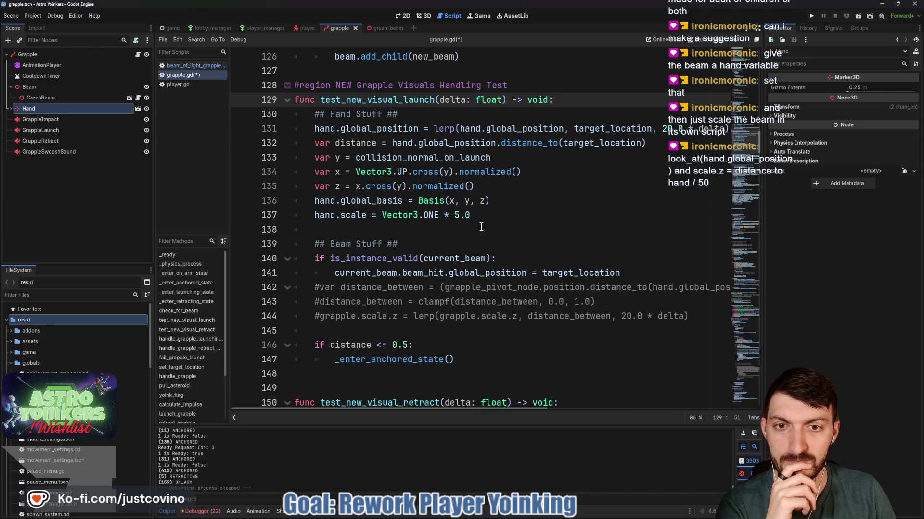
{"action": "left_click", "coordinate": [811, 16]}
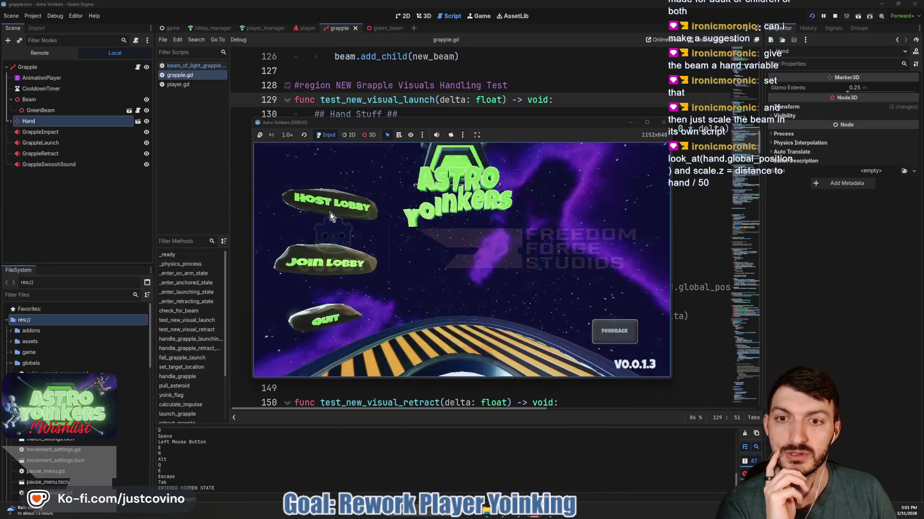
Host a private lobby, jump, fire and retract the grapple several times, then stop the game
{"action": "left_click", "coordinate": [330, 217]}
{"action": "left_click", "coordinate": [451, 224]}
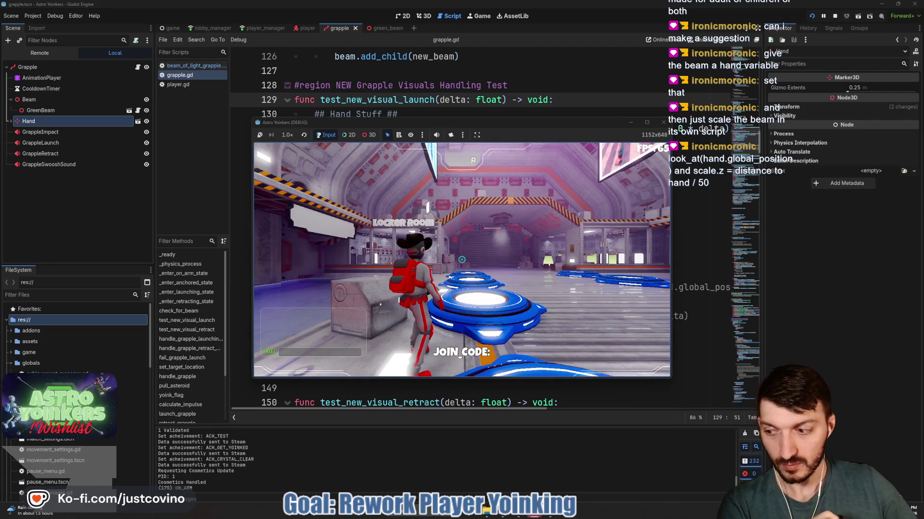
{"action": "key", "text": "space"}
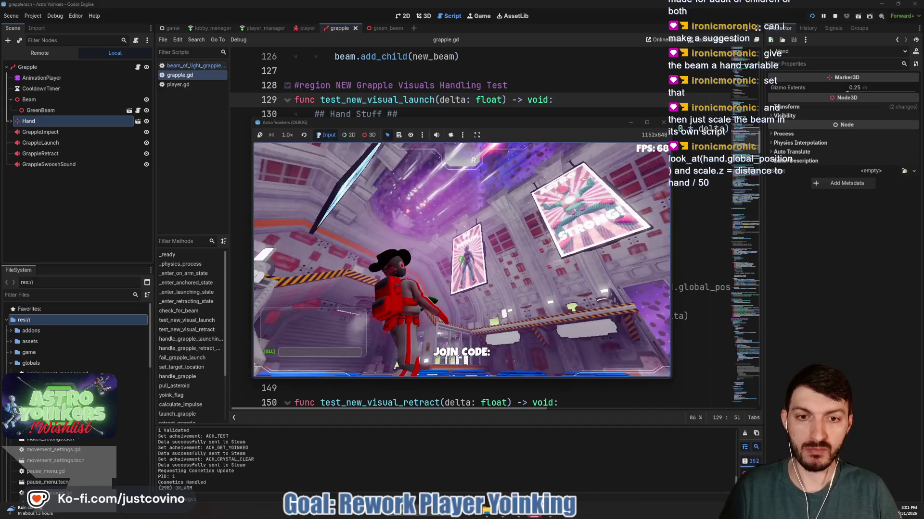
{"action": "left_click", "coordinate": [461, 259]}
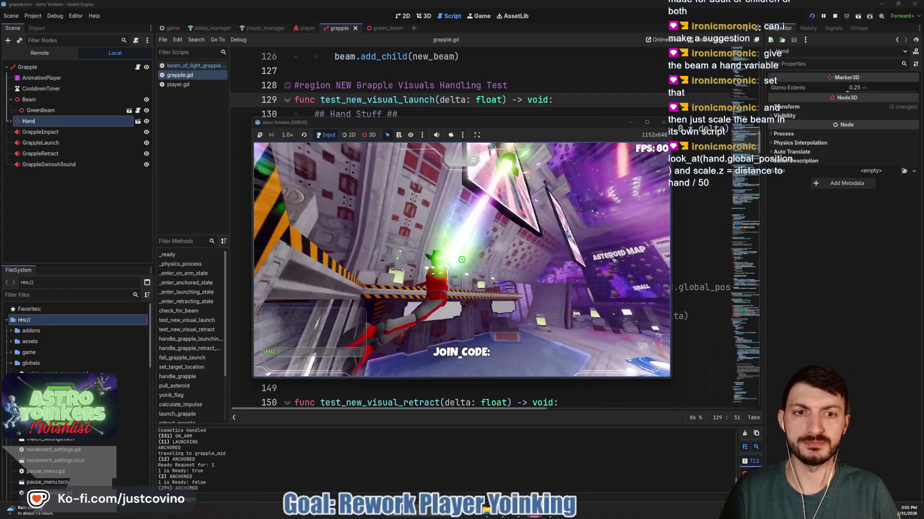
{"action": "left_click", "coordinate": [462, 260]}
{"action": "left_click", "coordinate": [462, 260]}
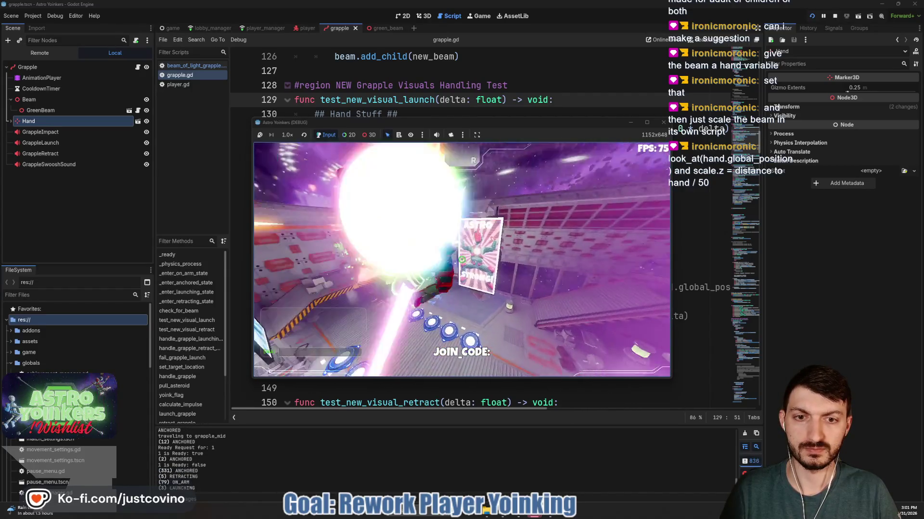
{"action": "left_click", "coordinate": [462, 260]}
{"action": "left_click", "coordinate": [462, 260]}
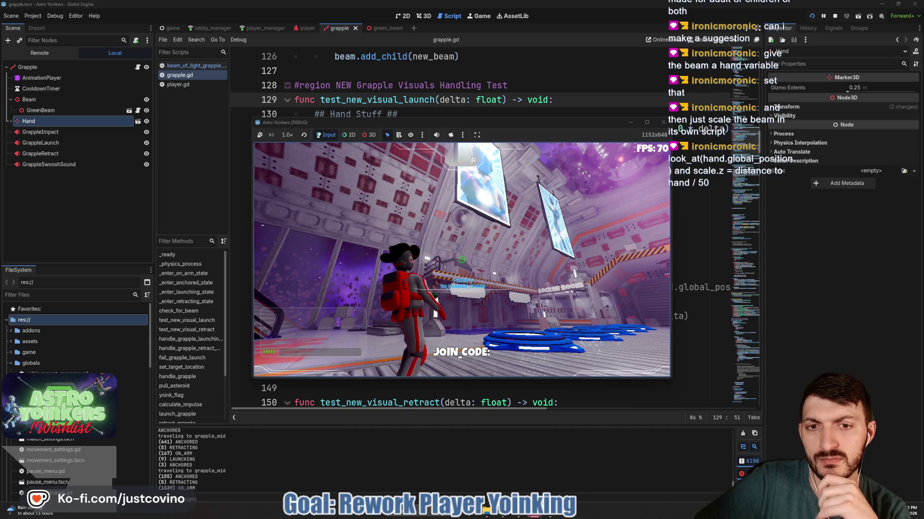
{"action": "key", "text": "F8"}
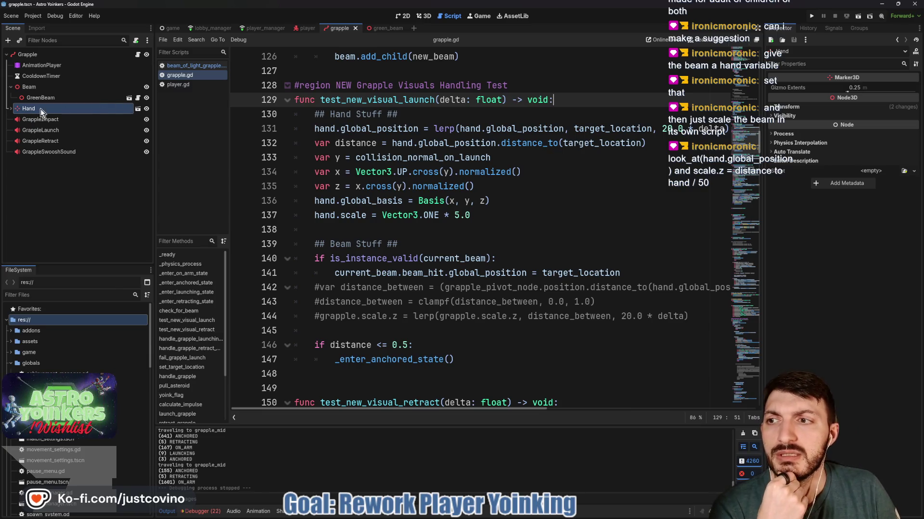
{"action": "left_click", "coordinate": [10, 108]}
{"action": "left_click", "coordinate": [11, 109]}
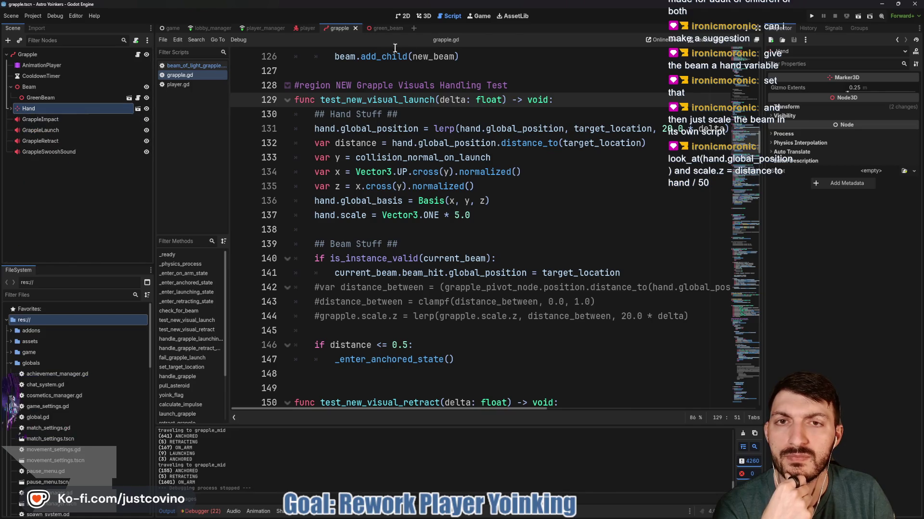
{"action": "left_click", "coordinate": [423, 18]}
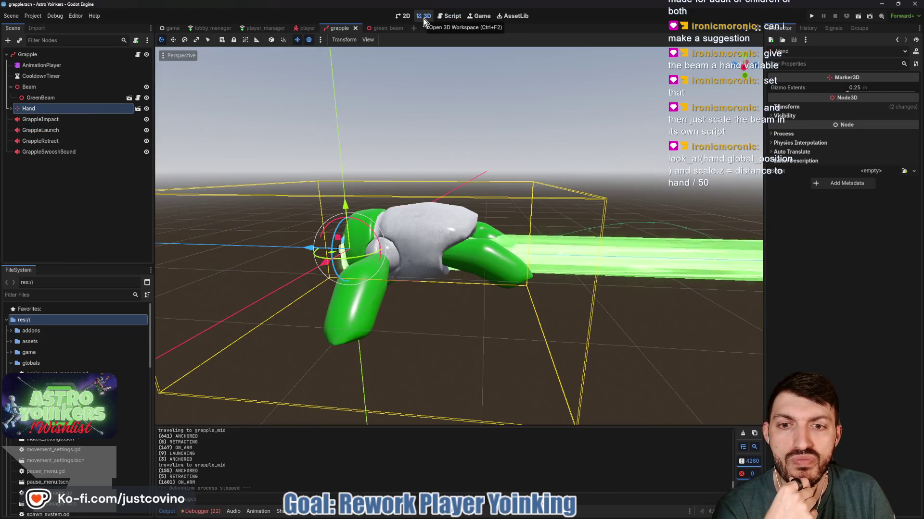
{"action": "left_click", "coordinate": [454, 16]}
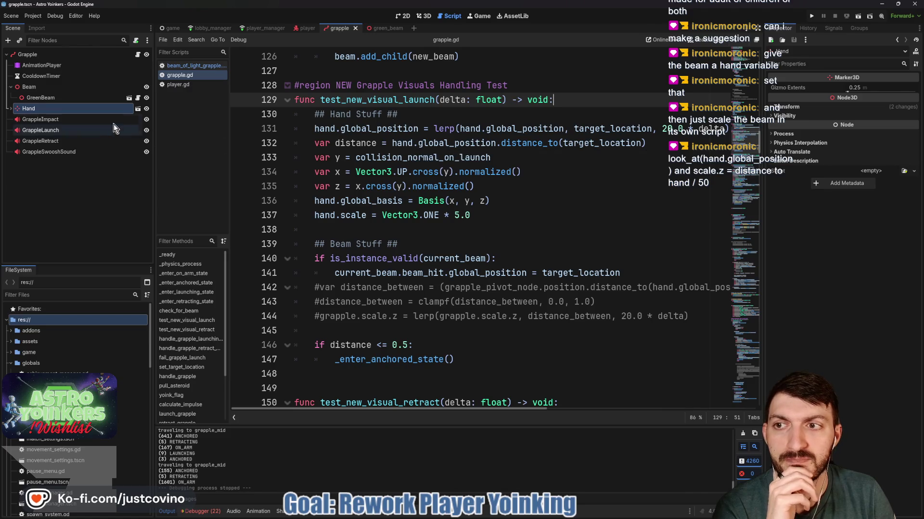
{"action": "left_click", "coordinate": [11, 109]}
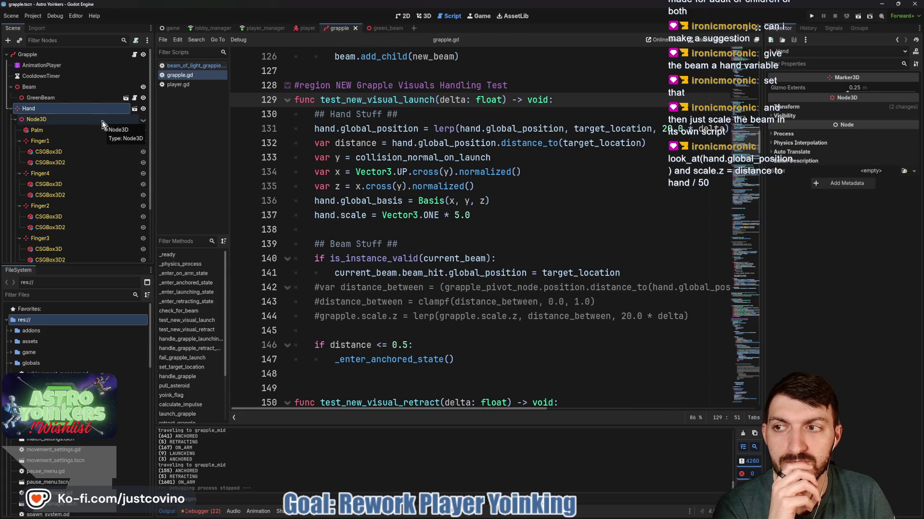
{"action": "scroll", "coordinate": [99, 122], "scroll_direction": "down", "scroll_amount": 1}
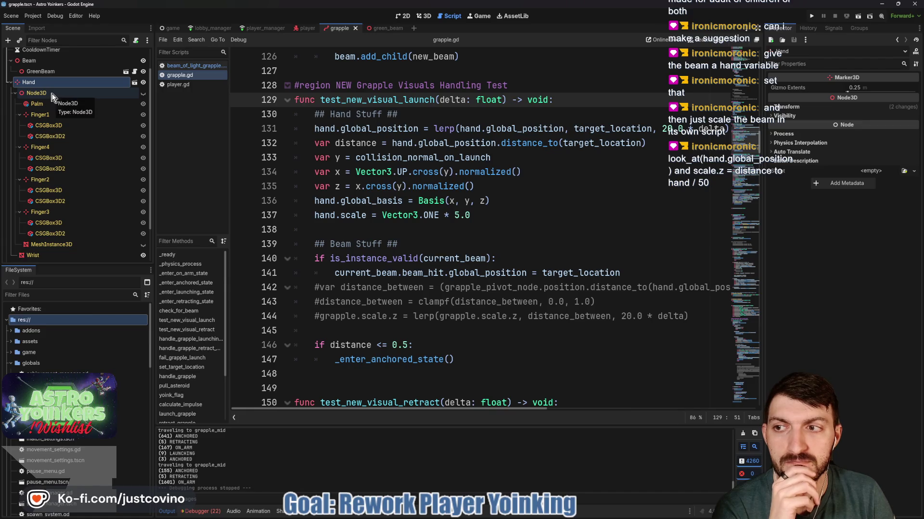
{"action": "left_click", "coordinate": [422, 17]}
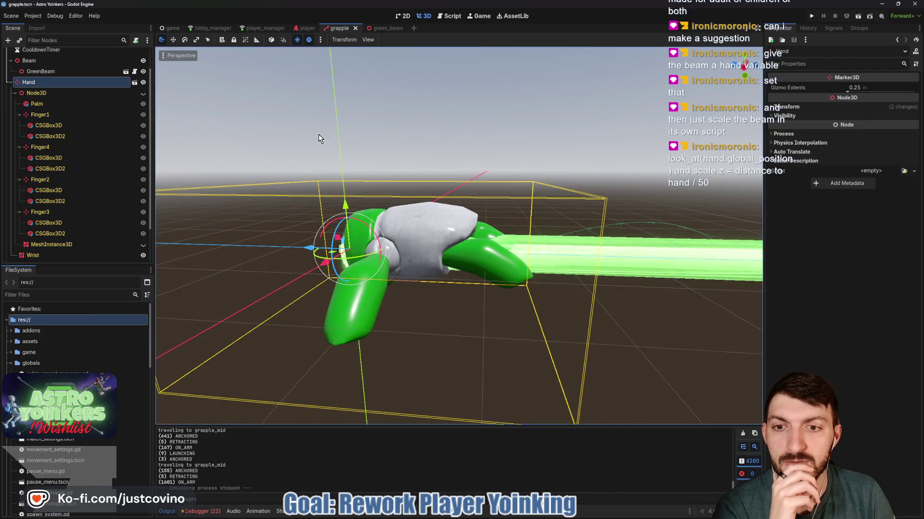
{"action": "left_click", "coordinate": [45, 94]}
{"action": "left_click", "coordinate": [39, 83]}
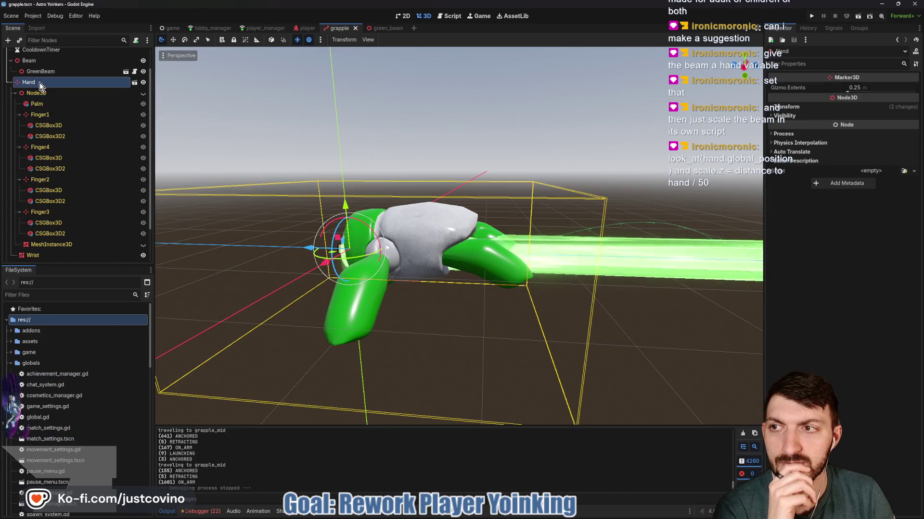
{"action": "left_click_drag", "start_coordinate": [404, 148], "coordinate": [428, 140]}
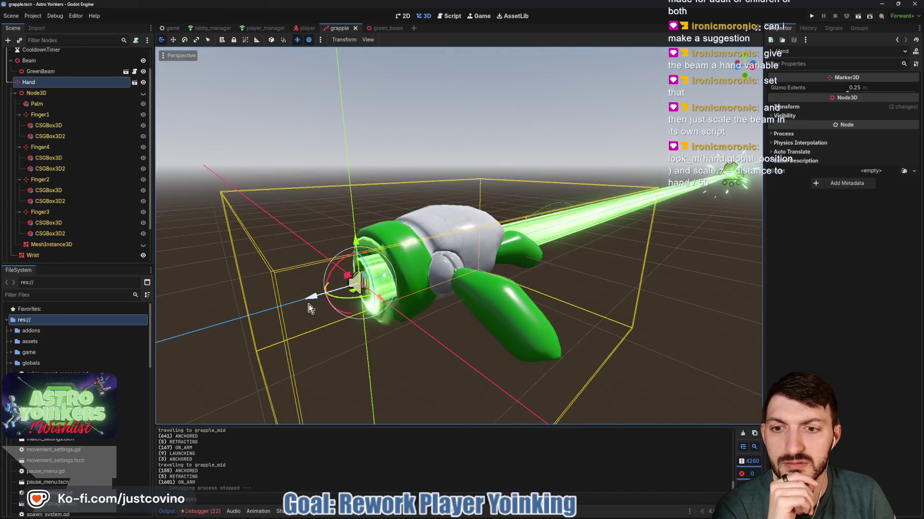
{"action": "left_click_drag", "start_coordinate": [341, 239], "coordinate": [342, 170]}
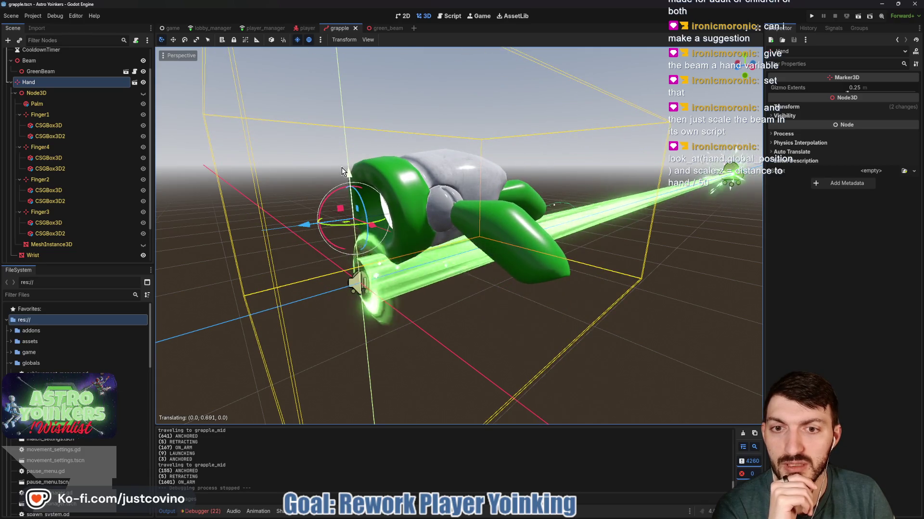
{"action": "key", "text": "Escape"}
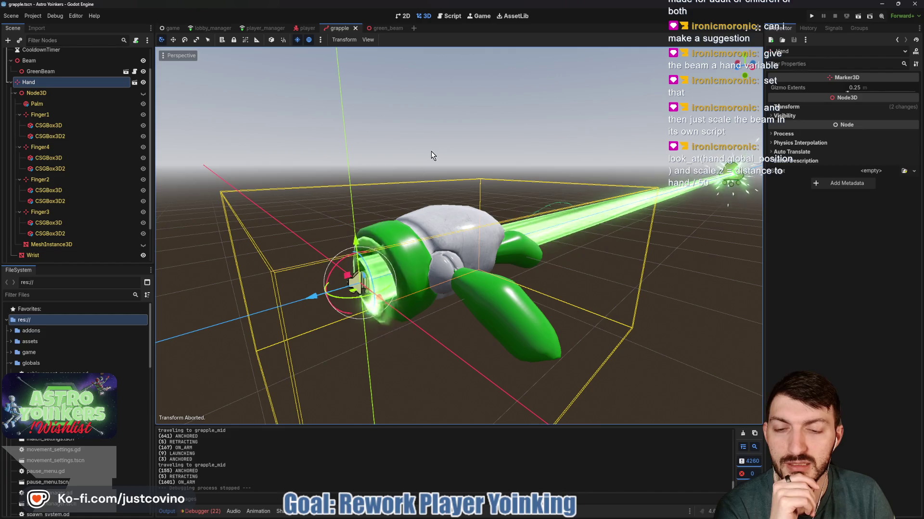
{"action": "mouse_move", "coordinate": [431, 151]}
{"action": "left_mouse_down"}
{"action": "mouse_move", "coordinate": [448, 151]}
{"action": "mouse_move", "coordinate": [430, 150]}
{"action": "left_mouse_up"}
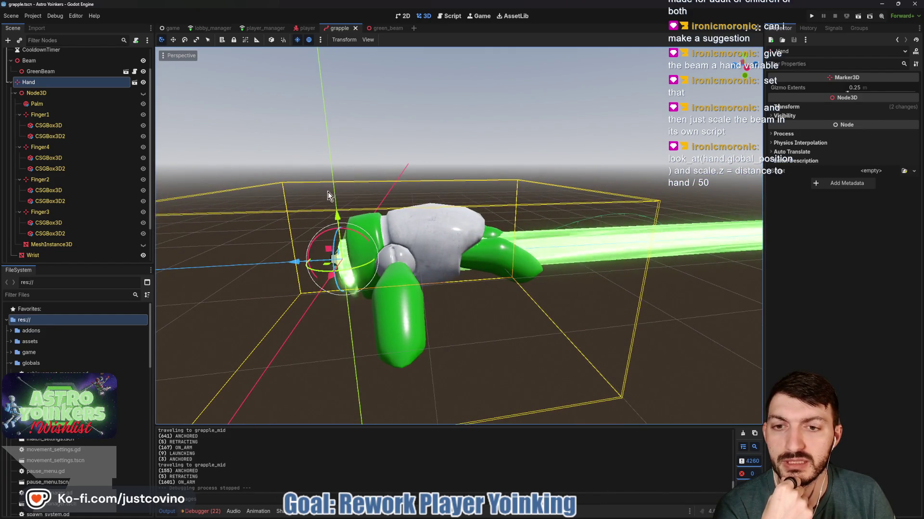
{"action": "scroll", "coordinate": [108, 125], "scroll_direction": "up", "scroll_amount": 2}
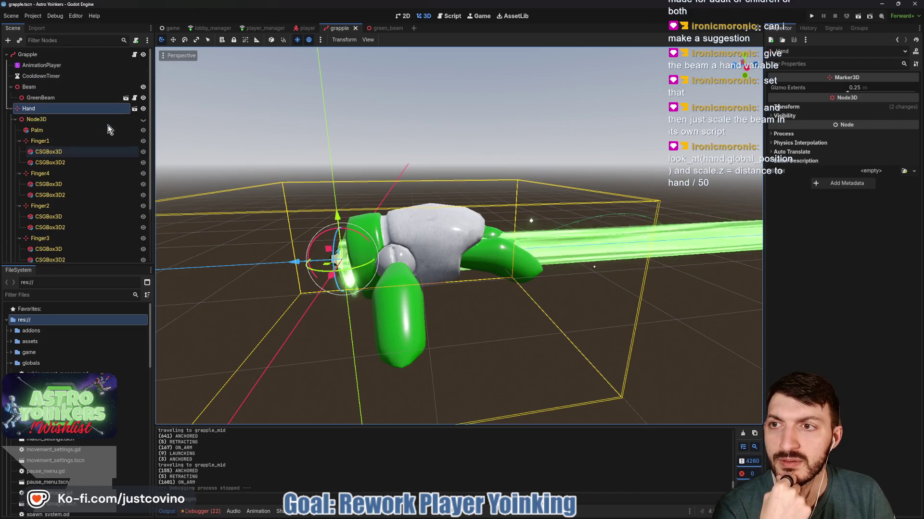
{"action": "left_click", "coordinate": [135, 55]}
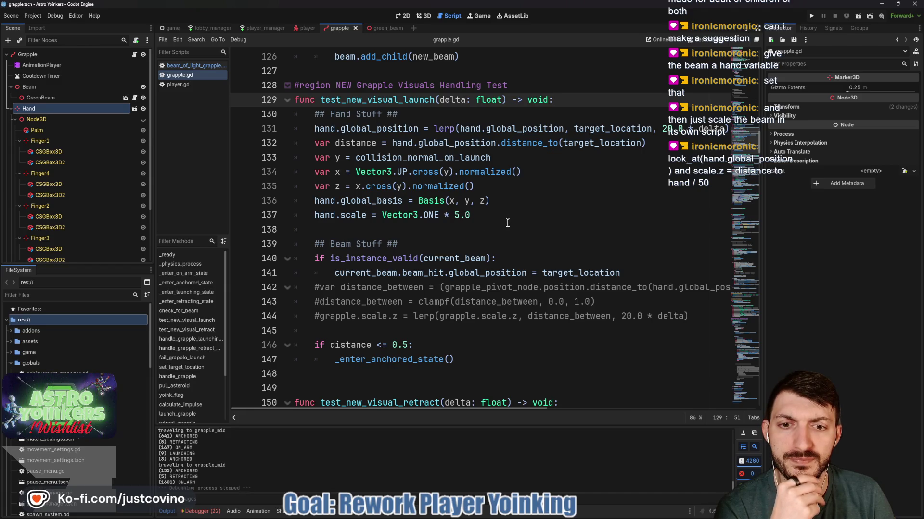
Replace target_location on line 141 with hand.global_position and save grapple.gd
{"action": "double_click", "coordinate": [559, 272]}
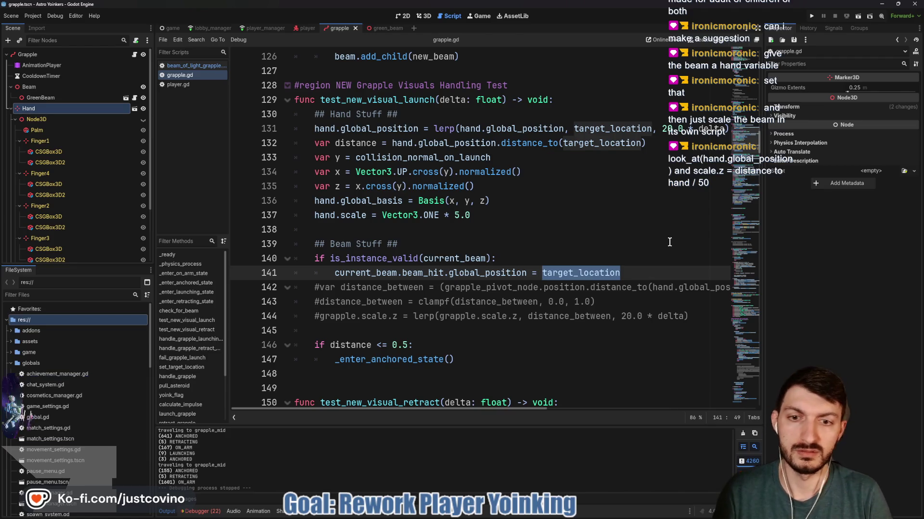
{"action": "type", "text": "hand"}
{"action": "type", "text": ".global"}
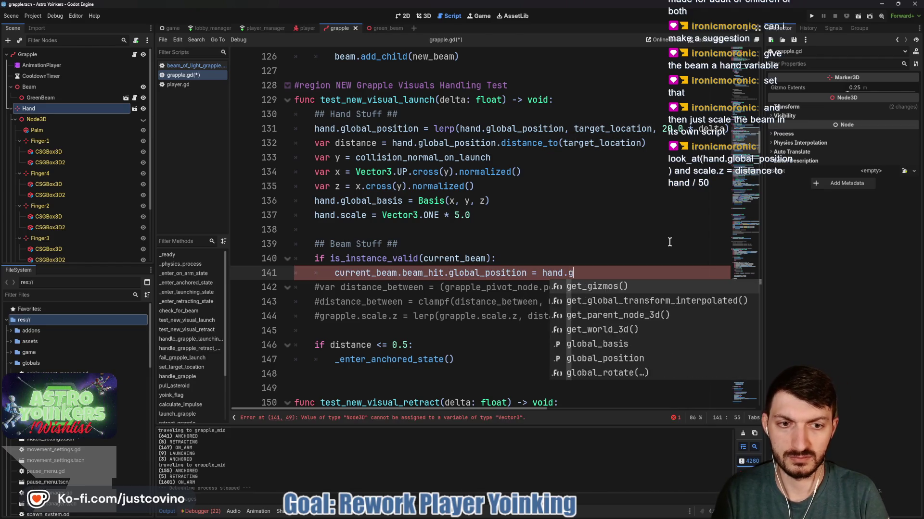
{"action": "key", "text": "Down"}
{"action": "key", "text": "Return"}
{"action": "key", "text": "ctrl+s"}
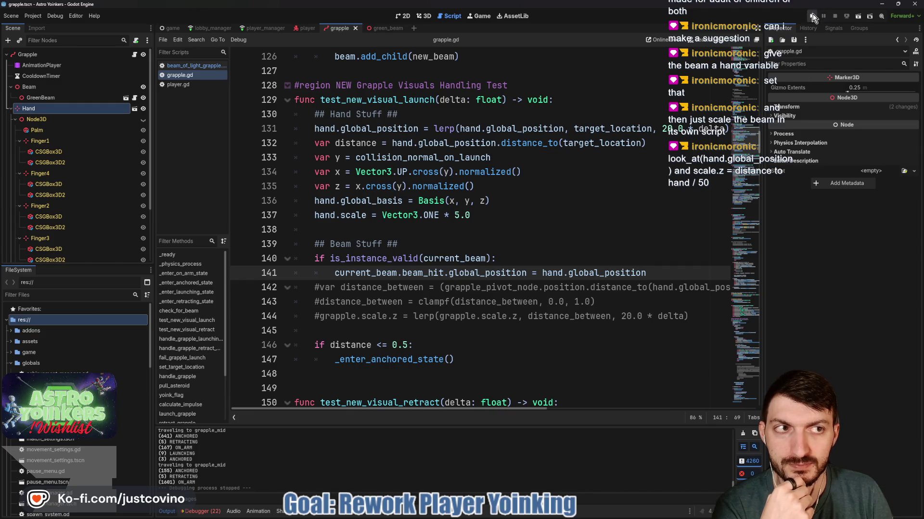
{"action": "scroll", "coordinate": [565, 184], "scroll_direction": "up", "scroll_amount": 1}
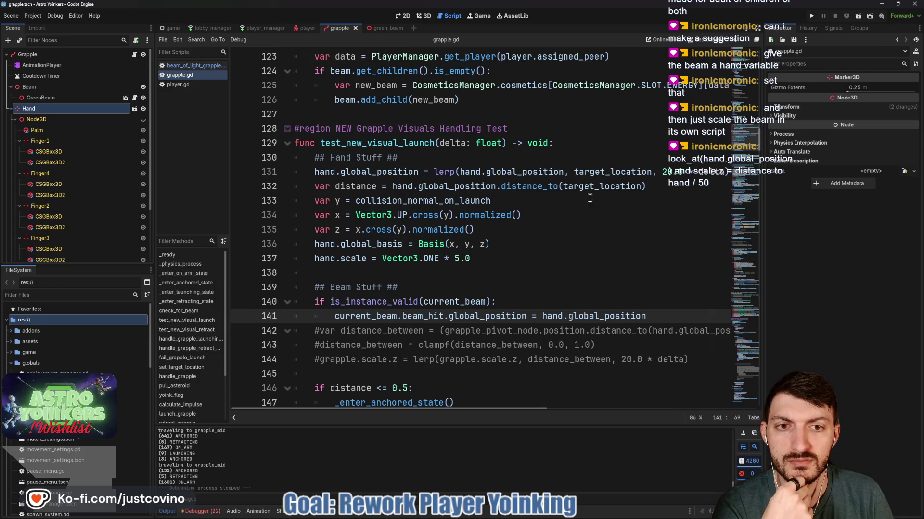
{"action": "left_click", "coordinate": [812, 18]}
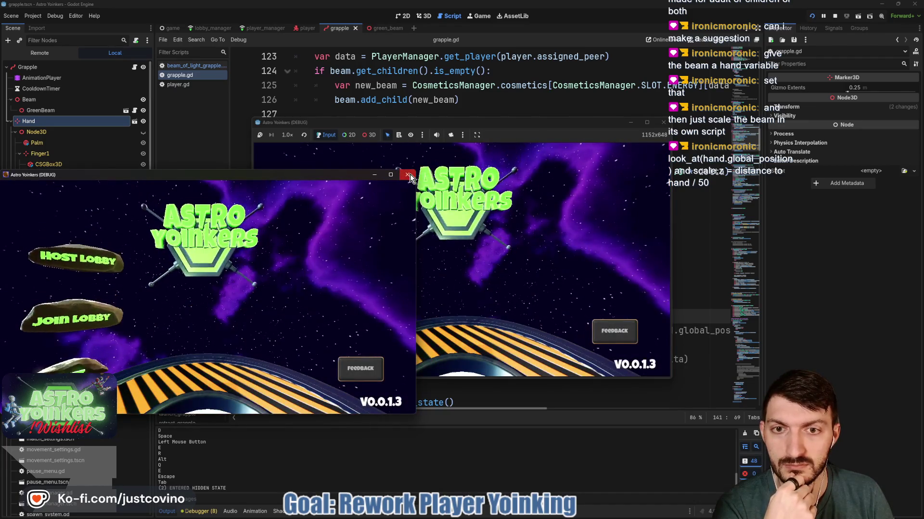
{"action": "left_click", "coordinate": [407, 175]}
{"action": "left_click", "coordinate": [330, 275]}
{"action": "left_click", "coordinate": [458, 241]}
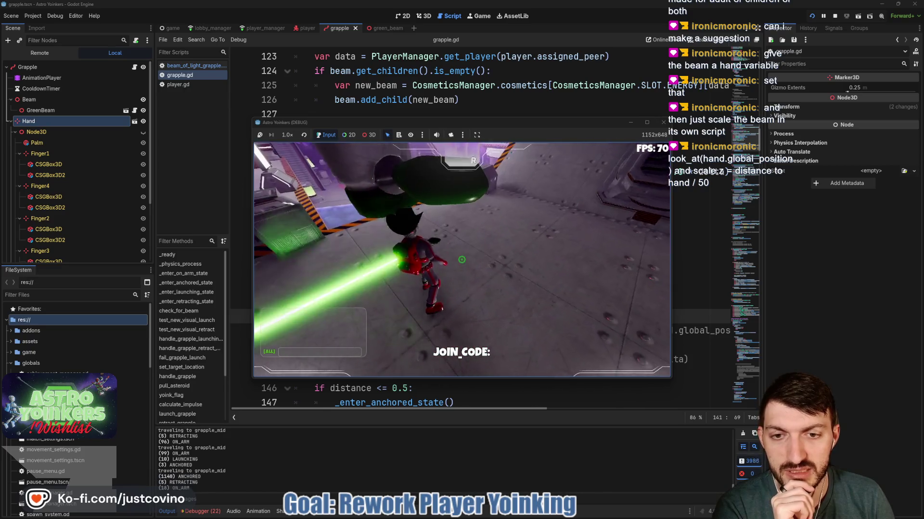
{"action": "key", "text": "F8"}
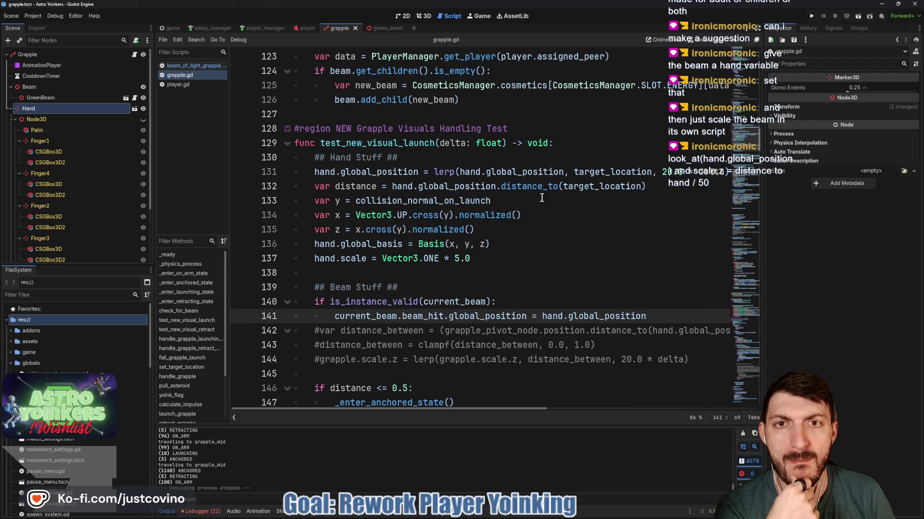
Add a distance = clampf(distance, 0.0, 1.0) line above scale.z in the beam script and save
{"action": "left_click", "coordinate": [385, 28]}
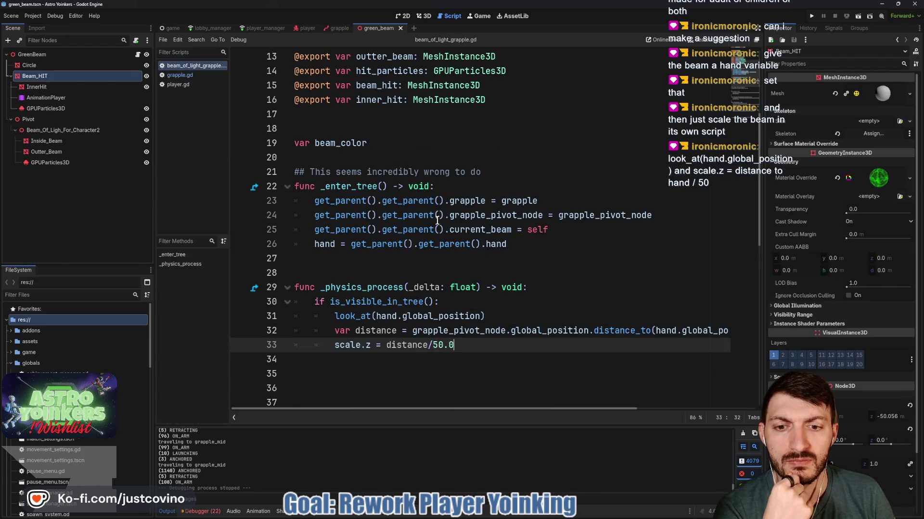
{"action": "key", "text": "Home"}
{"action": "key", "text": "Return"}
{"action": "key", "text": "Up"}
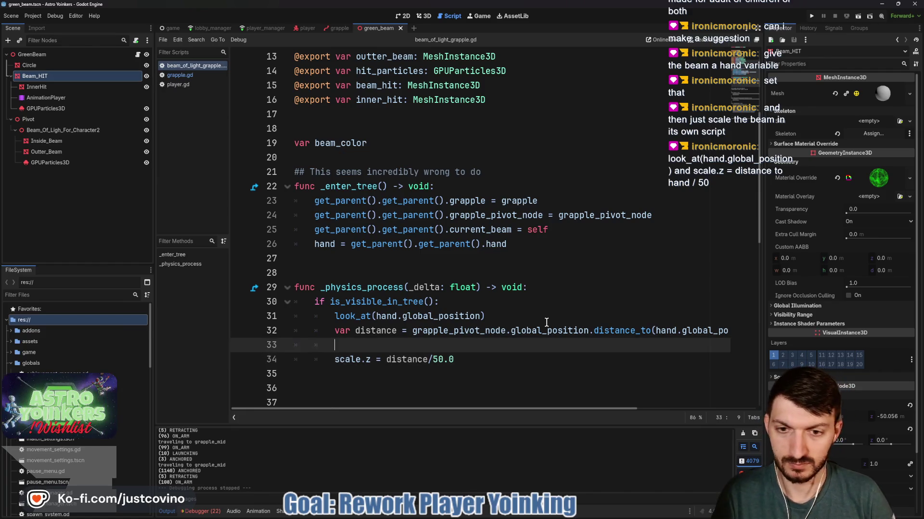
{"action": "type", "text": "distance = clampf("}
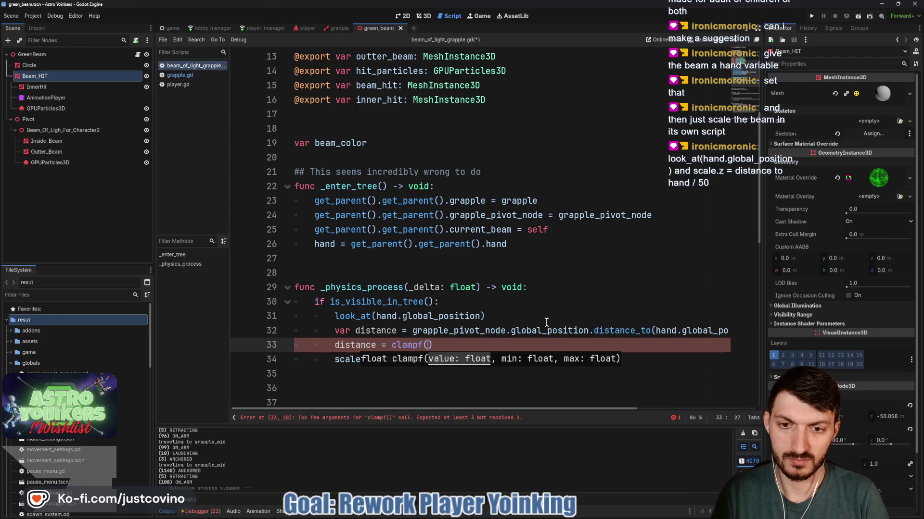
{"action": "type", "text": "dista"}
{"action": "type", "text": "nce, 0.0"}
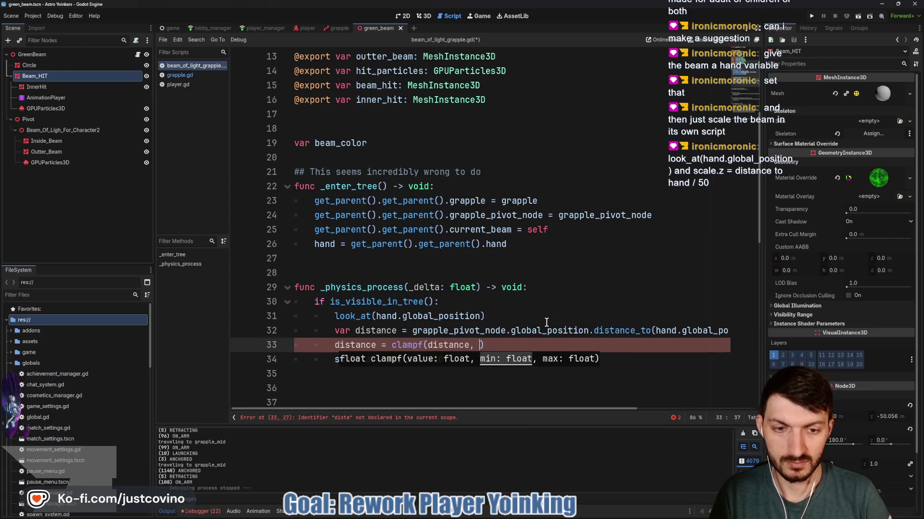
{"action": "type", "text": ", 1.0"}
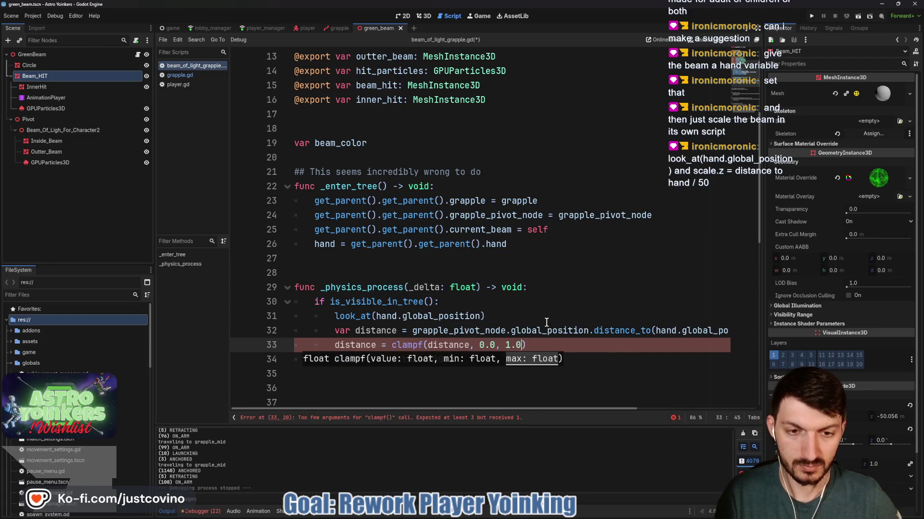
{"action": "key", "text": "ctrl+s"}
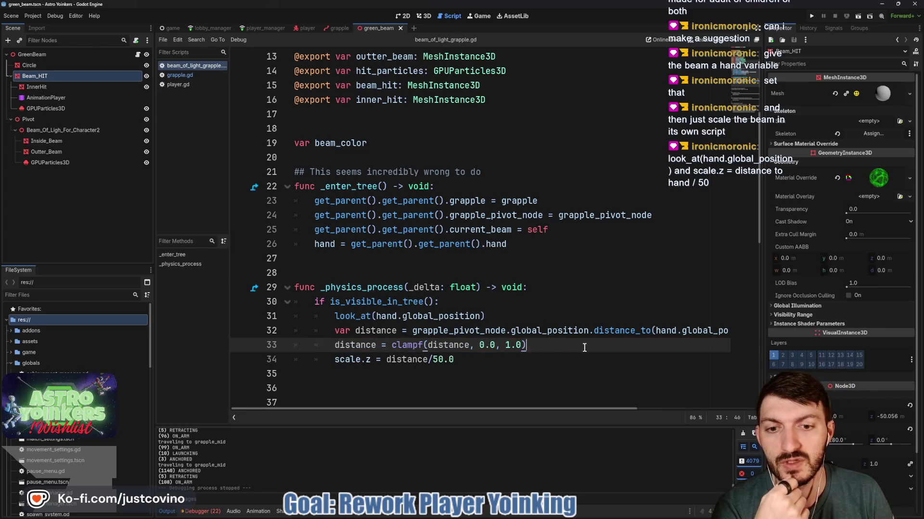
Delete the trial clampf line again
{"action": "key", "text": "shift+Home"}
{"action": "key", "text": "shift+Home"}
{"action": "key", "text": "BackSpace"}
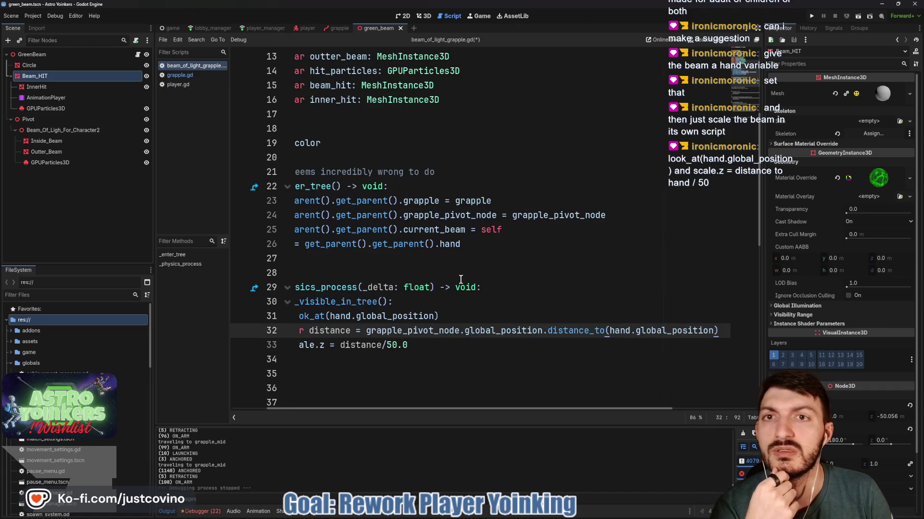
{"action": "left_click", "coordinate": [180, 75]}
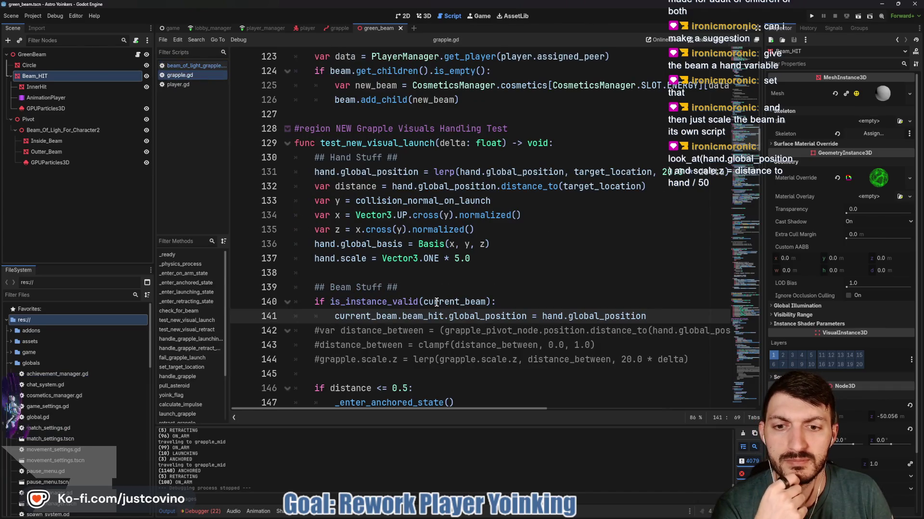
{"action": "scroll", "coordinate": [424, 288], "scroll_direction": "down", "scroll_amount": 6}
{"action": "scroll", "coordinate": [436, 301], "scroll_direction": "up", "scroll_amount": 1}
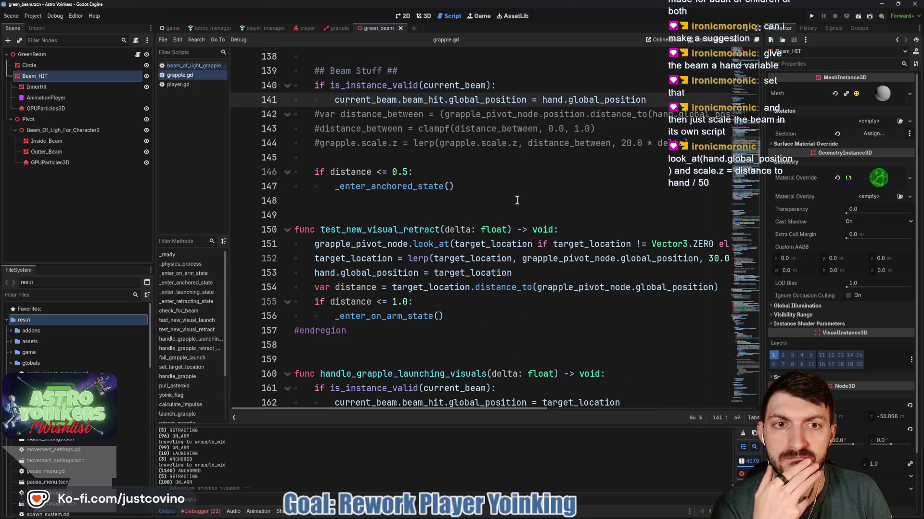
{"action": "scroll", "coordinate": [500, 215], "scroll_direction": "up", "scroll_amount": 2}
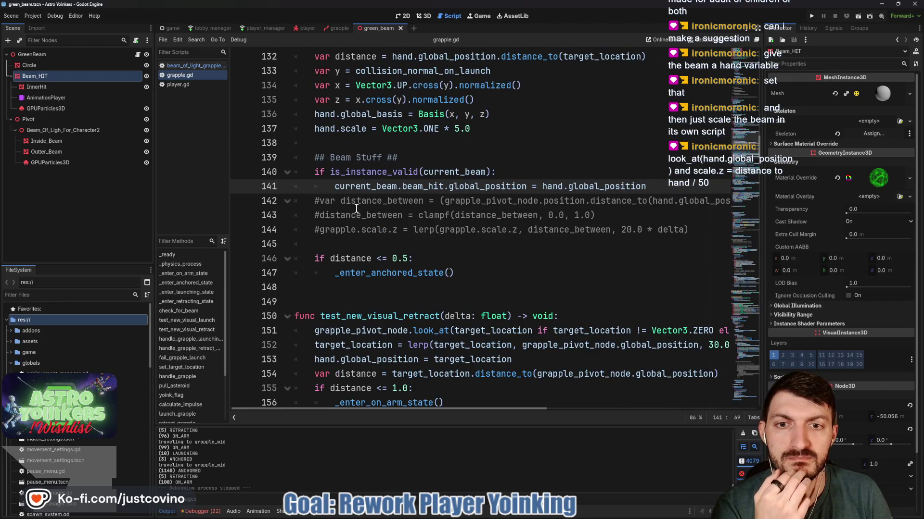
{"action": "scroll", "coordinate": [356, 208], "scroll_direction": "right", "scroll_amount": 2}
{"action": "scroll", "coordinate": [363, 211], "scroll_direction": "right", "scroll_amount": 3}
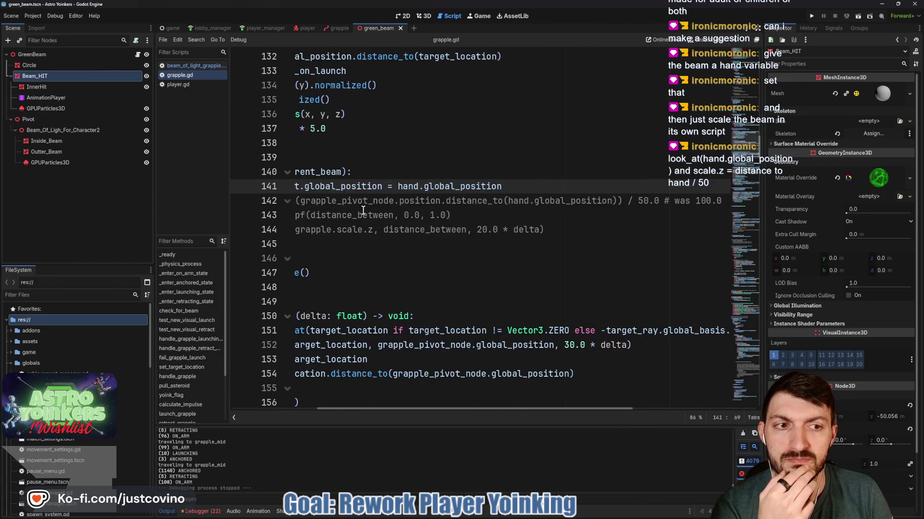
{"action": "scroll", "coordinate": [384, 210], "scroll_direction": "left", "scroll_amount": 5}
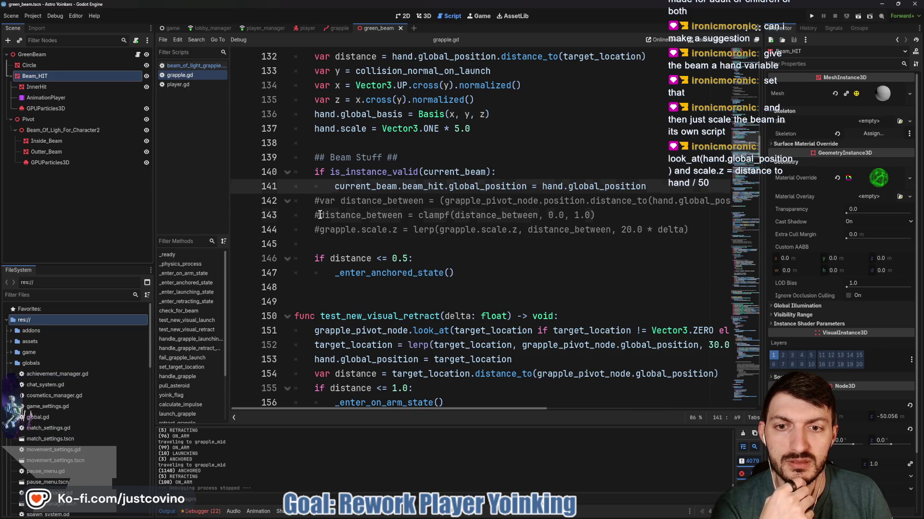
{"action": "left_click_drag", "start_coordinate": [320, 215], "coordinate": [594, 215]}
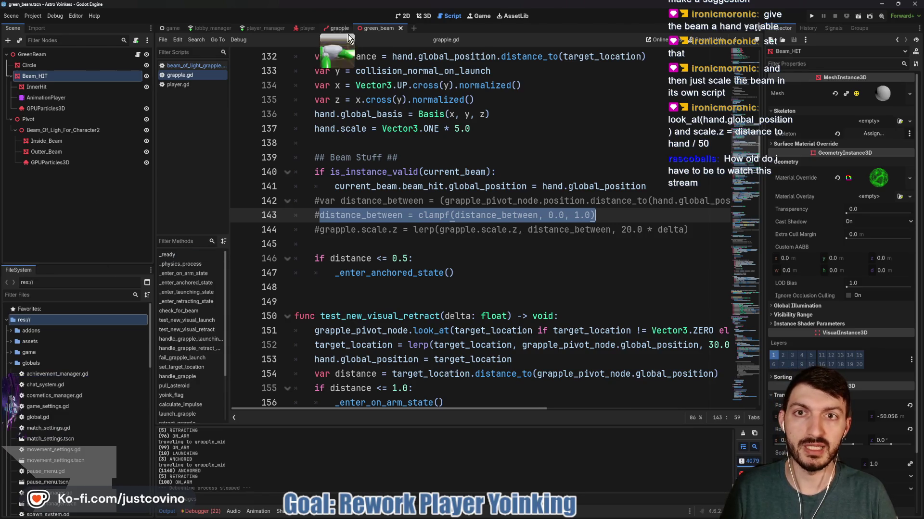
{"action": "left_click", "coordinate": [138, 55]}
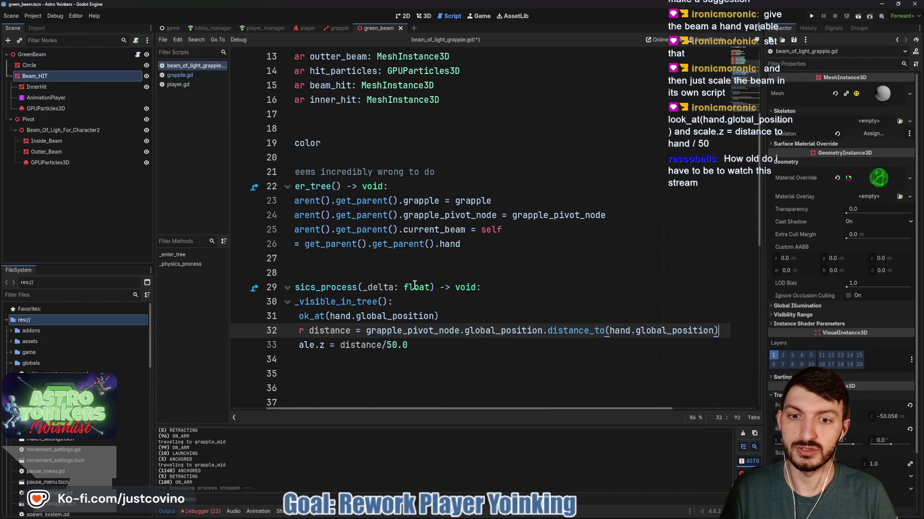
Rename distance to distance_between, add a clampf(distance_between, 0.0, 1.0) line, and set scale.z to distance_between
{"action": "scroll", "coordinate": [414, 286], "scroll_direction": "left", "scroll_amount": 3}
{"action": "left_click", "coordinate": [389, 273]}
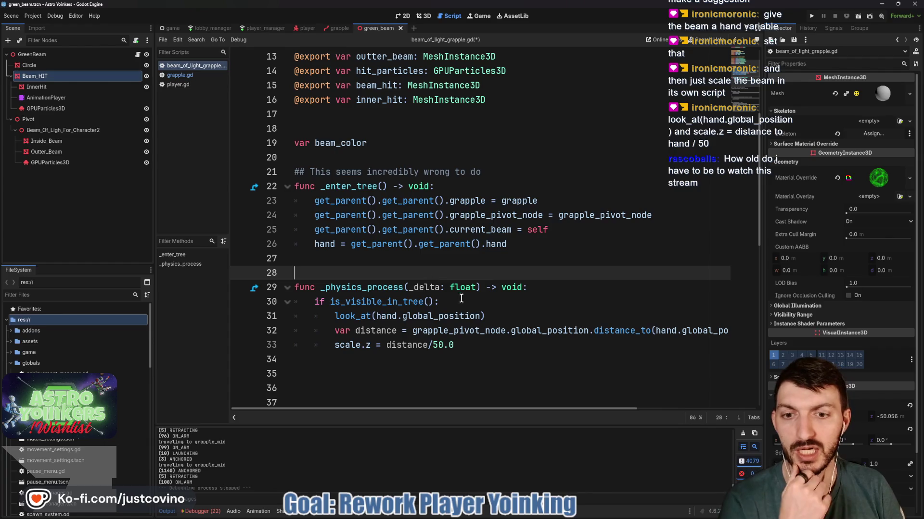
{"action": "scroll", "coordinate": [460, 299], "scroll_direction": "down", "scroll_amount": 1}
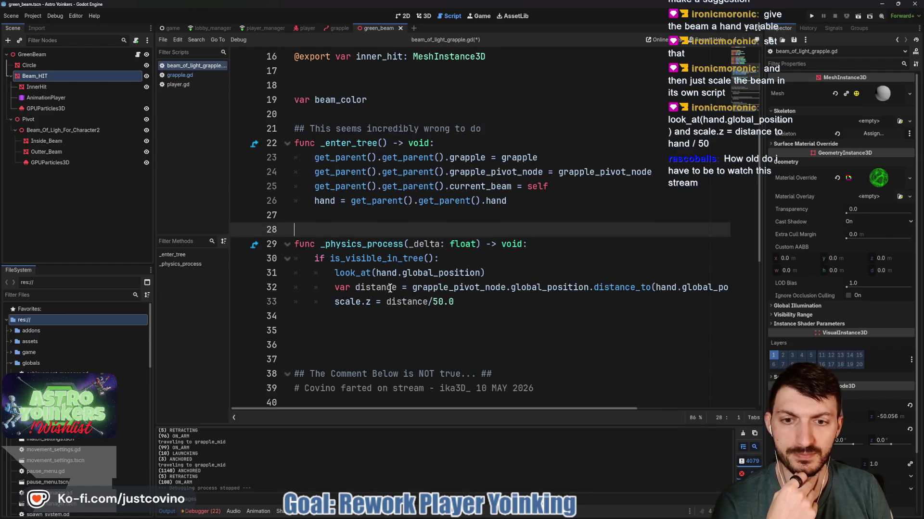
{"action": "left_click", "coordinate": [392, 287]}
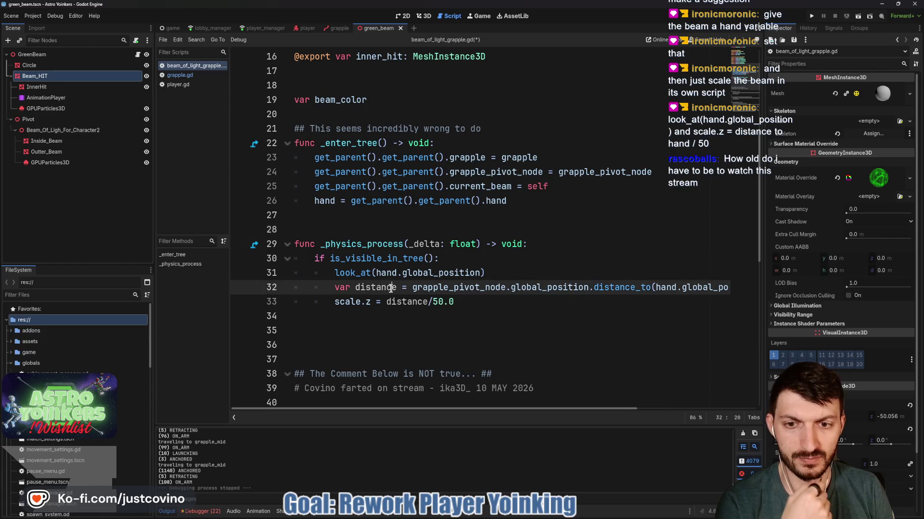
{"action": "type", "text": "_between"}
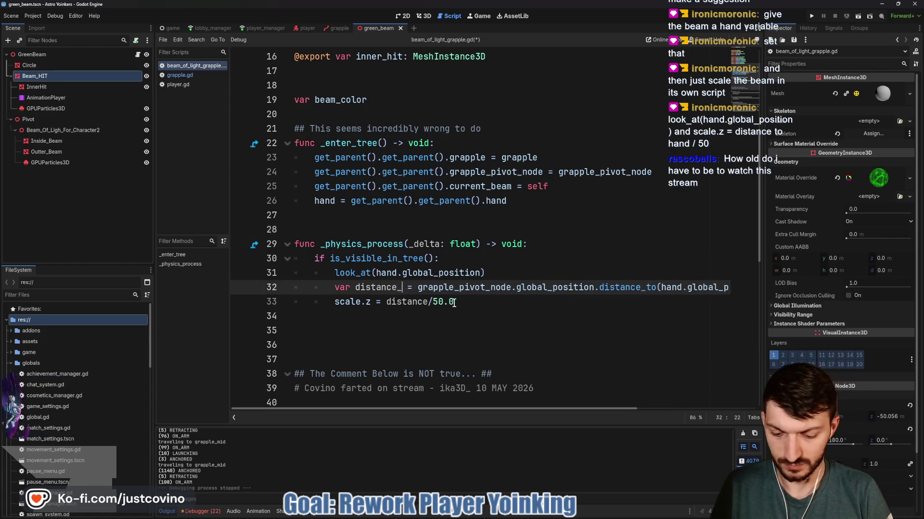
{"action": "left_click", "coordinate": [332, 301]}
{"action": "key", "text": "Return"}
{"action": "key", "text": "Up"}
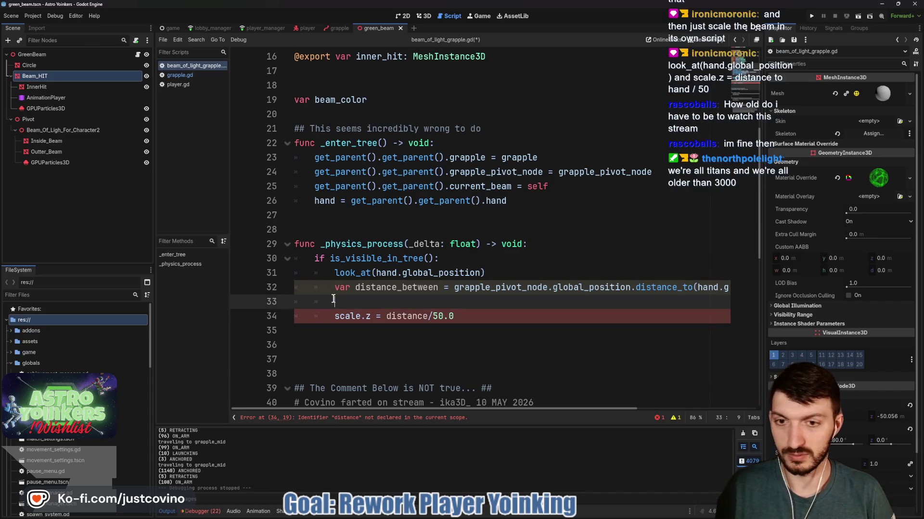
{"action": "type", "text": "distance_between = clampf(distance_between, 0.0, 1.0"}
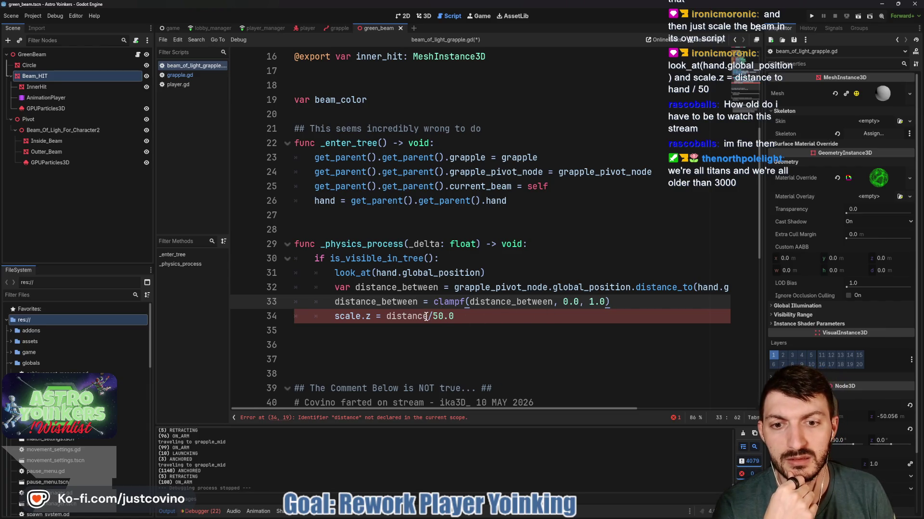
{"action": "left_click_drag", "start_coordinate": [430, 317], "coordinate": [455, 317]}
{"action": "key", "text": "BackSpace"}
{"action": "type", "text": "_between"}
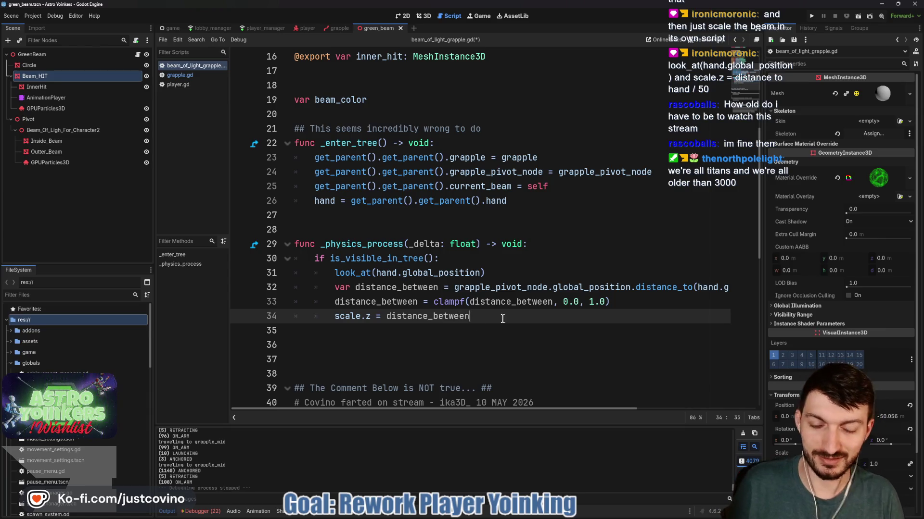
{"action": "key", "text": "ctrl+s"}
Append / 50.0 to the distance line, remove extra blank lines, save, and run the game
{"action": "scroll", "coordinate": [572, 319], "scroll_direction": "right", "scroll_amount": 5}
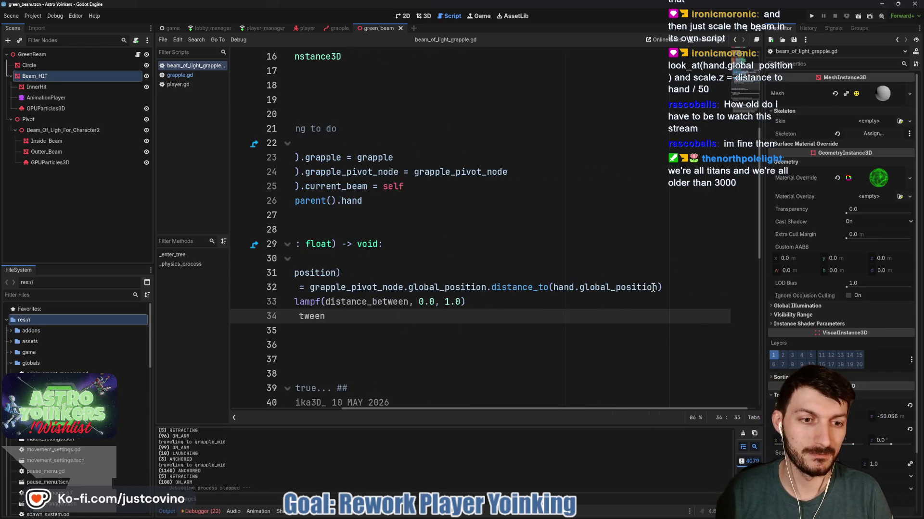
{"action": "left_click", "coordinate": [664, 287]}
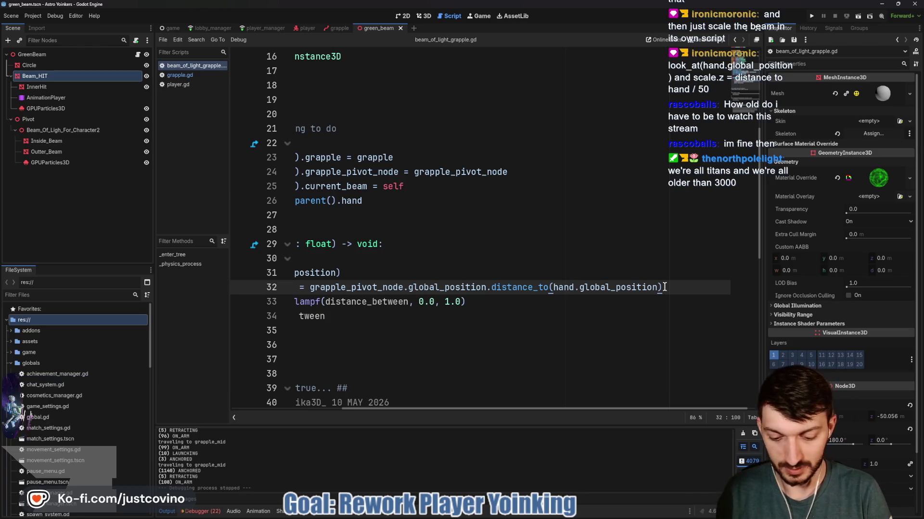
{"action": "type", "text": "/ 50.0"}
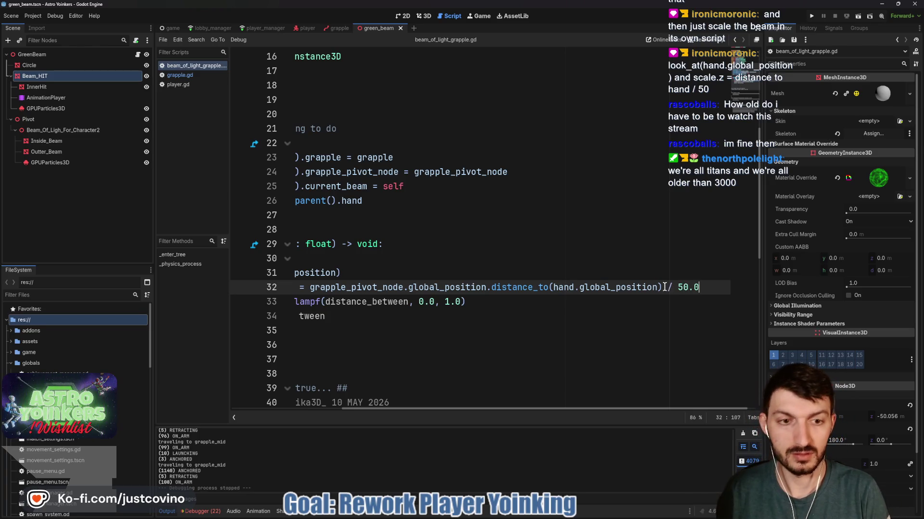
{"action": "key", "text": "ctrl+s"}
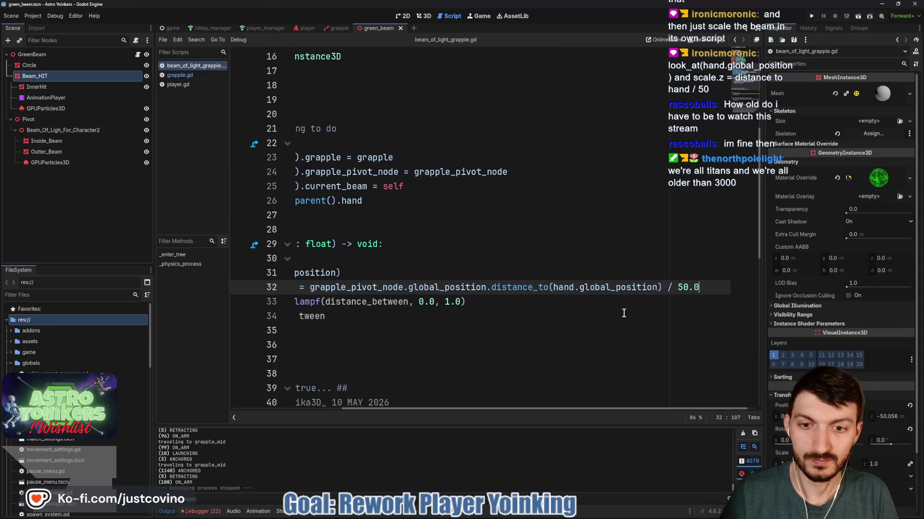
{"action": "scroll", "coordinate": [624, 313], "scroll_direction": "left", "scroll_amount": 5}
{"action": "left_click", "coordinate": [528, 313]}
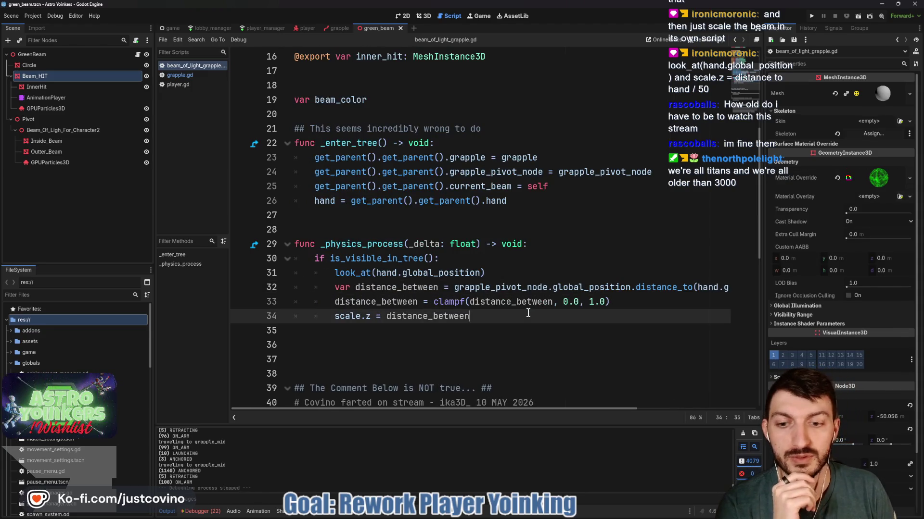
{"action": "left_click", "coordinate": [360, 355]}
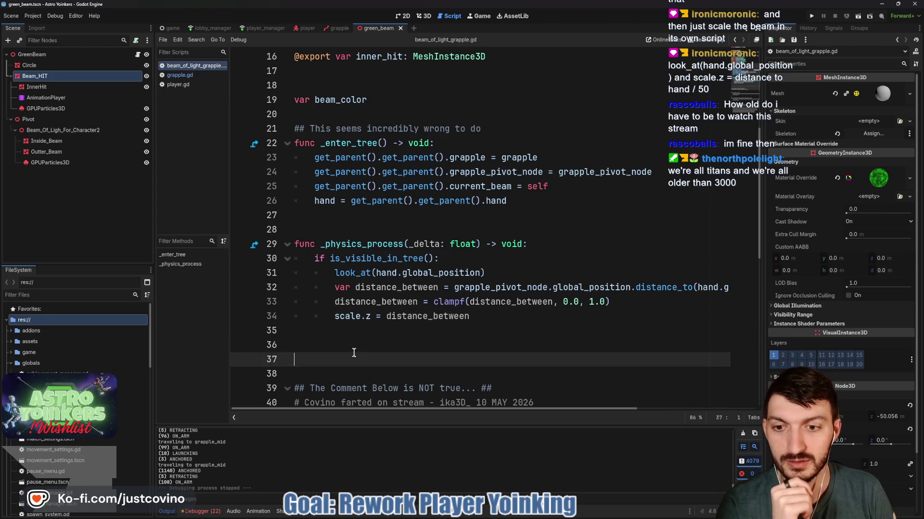
{"action": "key", "text": "BackSpace"}
{"action": "key", "text": "BackSpace"}
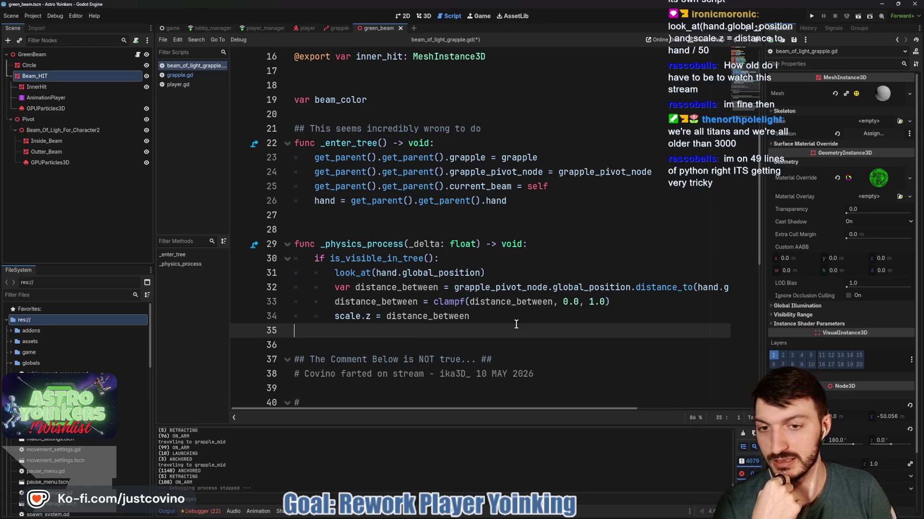
{"action": "left_click", "coordinate": [812, 16]}
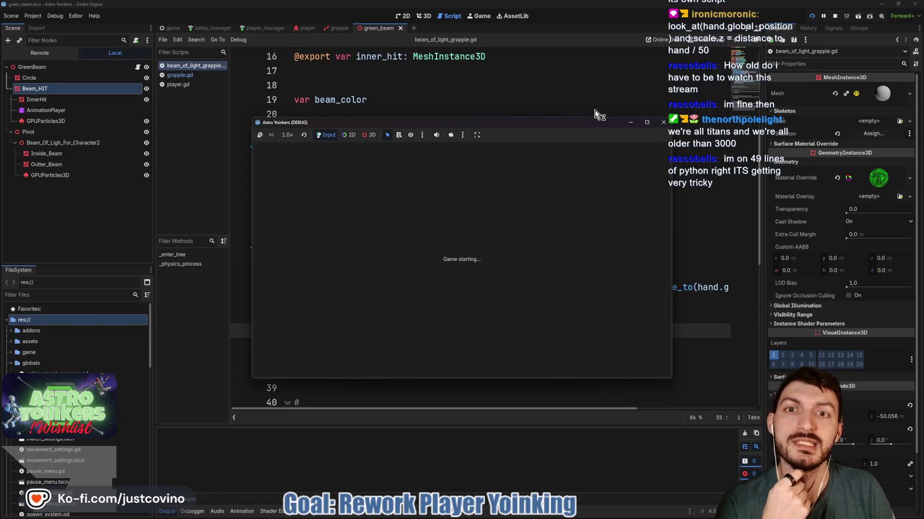
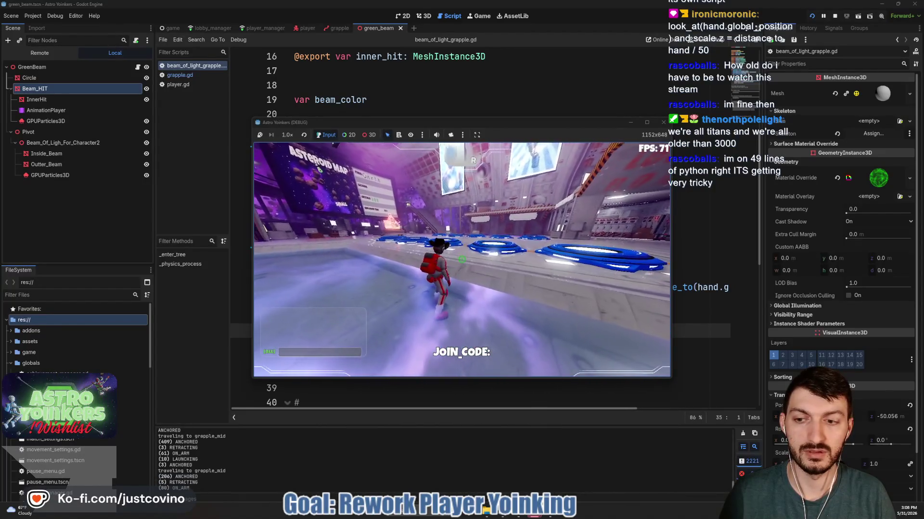
Stop the running game with F8
{"action": "key", "text": "F8"}
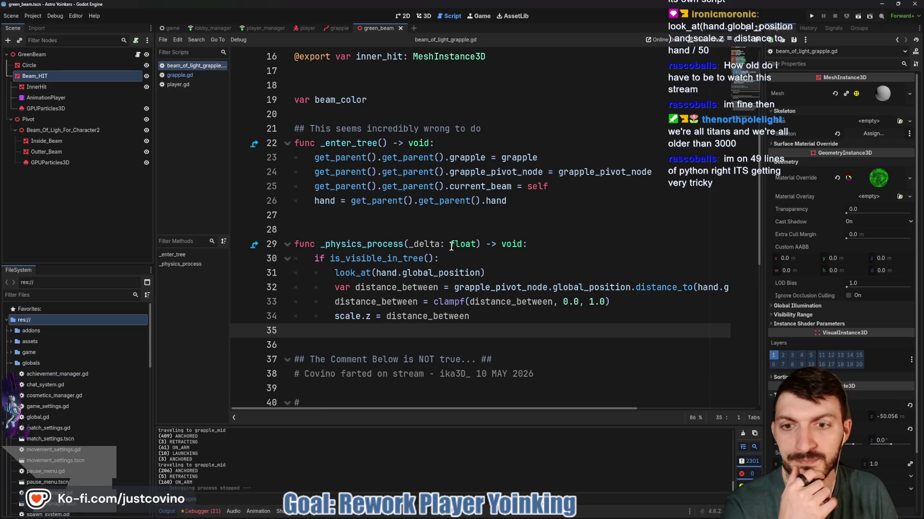
{"action": "scroll", "coordinate": [460, 248], "scroll_direction": "up", "scroll_amount": 5}
{"action": "scroll", "coordinate": [315, 186], "scroll_direction": "down", "scroll_amount": 1}
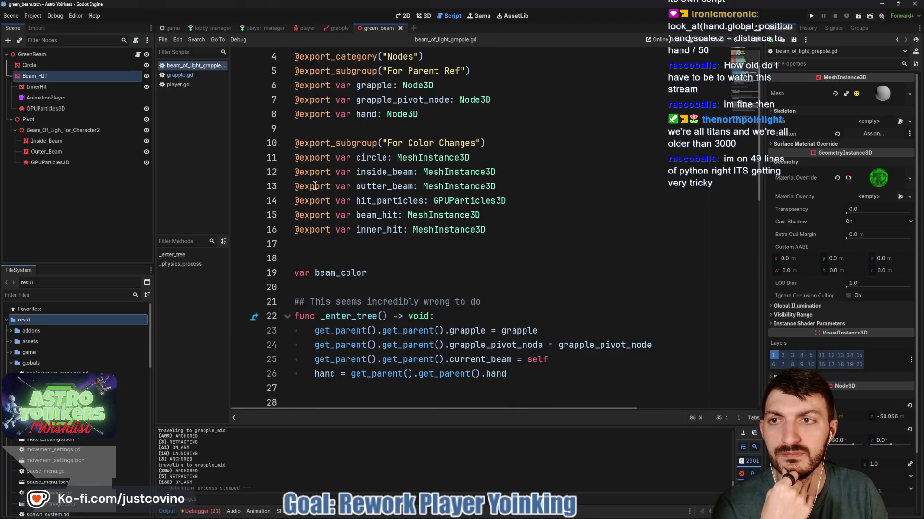
Open grapple.gd and select the look_at line in test_new_visual_retract
{"action": "left_click", "coordinate": [184, 77]}
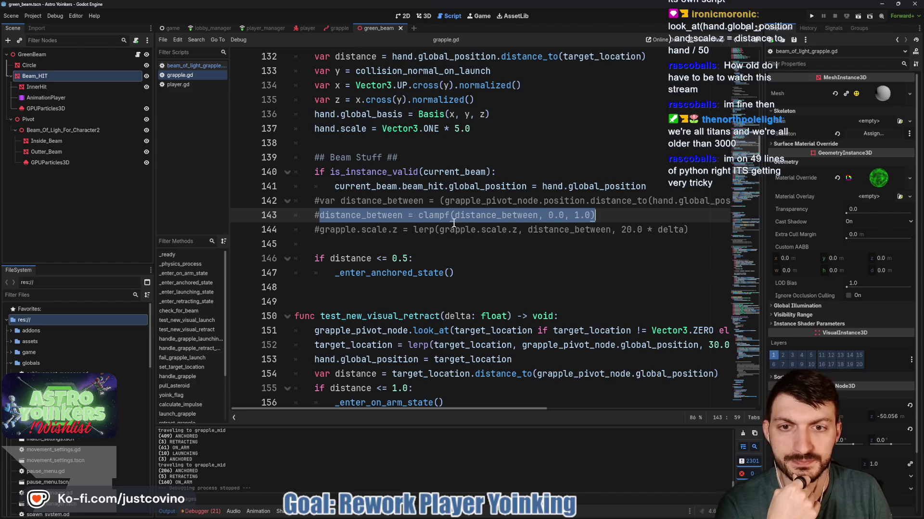
{"action": "scroll", "coordinate": [414, 217], "scroll_direction": "up", "scroll_amount": 7}
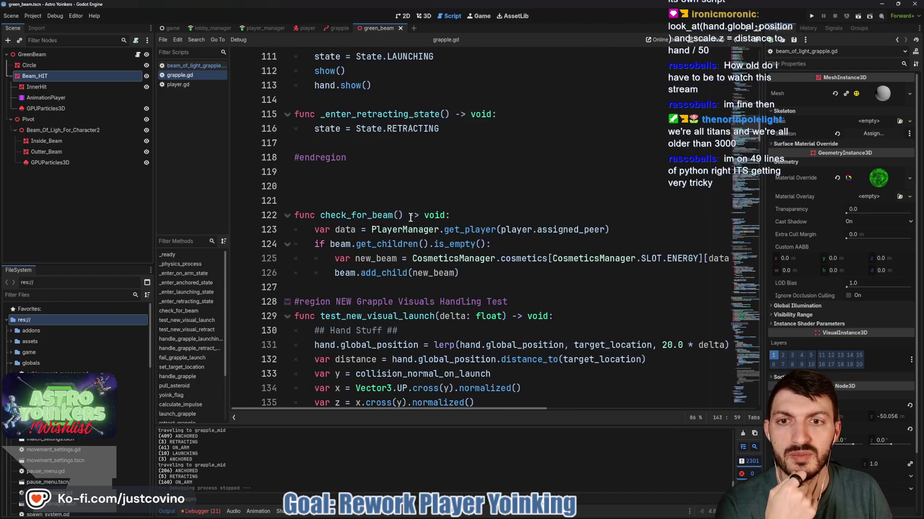
{"action": "scroll", "coordinate": [366, 248], "scroll_direction": "down", "scroll_amount": 10}
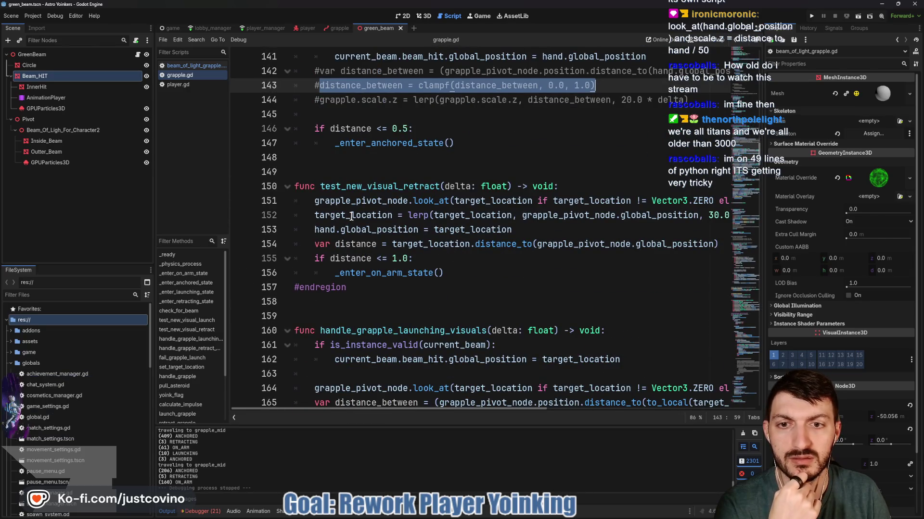
{"action": "left_click_drag", "start_coordinate": [313, 202], "coordinate": [727, 197]}
Delete the grapple_pivot_node.look_at line from test_new_visual_retract
{"action": "key", "text": "BackSpace"}
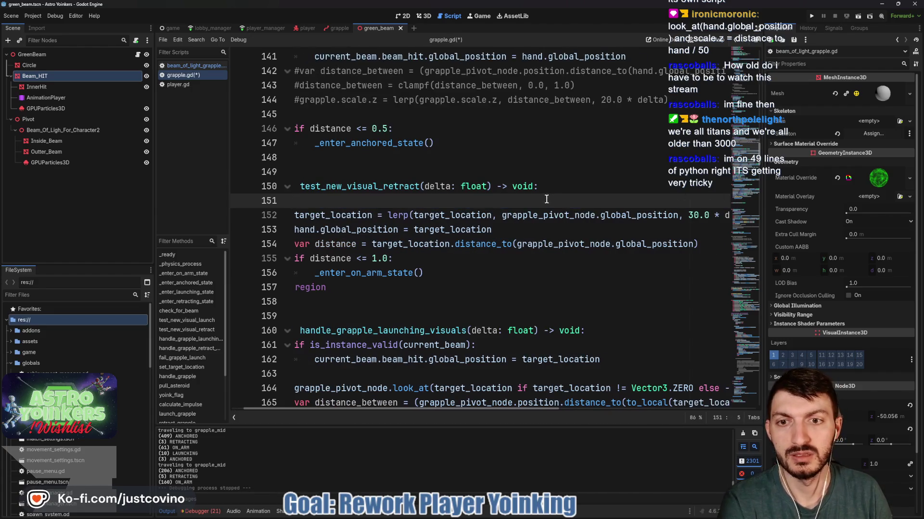
{"action": "key", "text": "BackSpace"}
{"action": "key", "text": "BackSpace"}
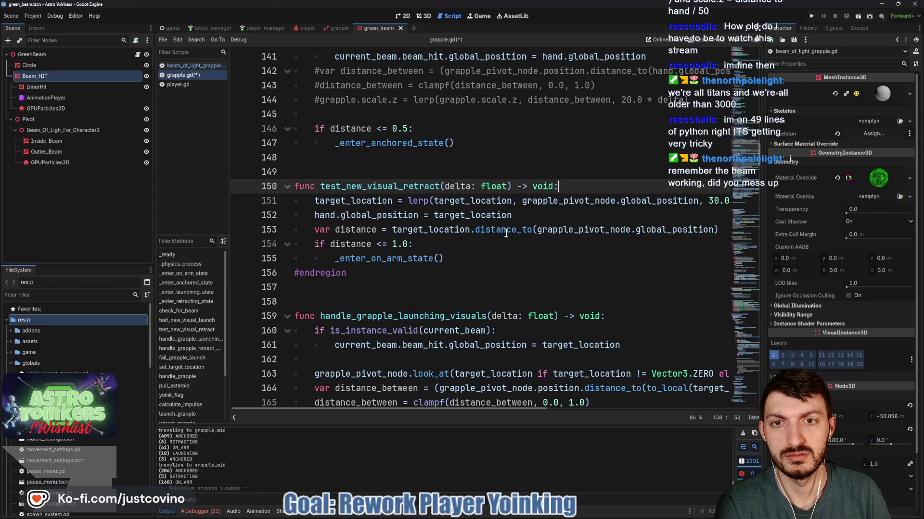
{"action": "scroll", "coordinate": [506, 233], "scroll_direction": "up", "scroll_amount": 3}
{"action": "scroll", "coordinate": [503, 233], "scroll_direction": "up", "scroll_amount": 1}
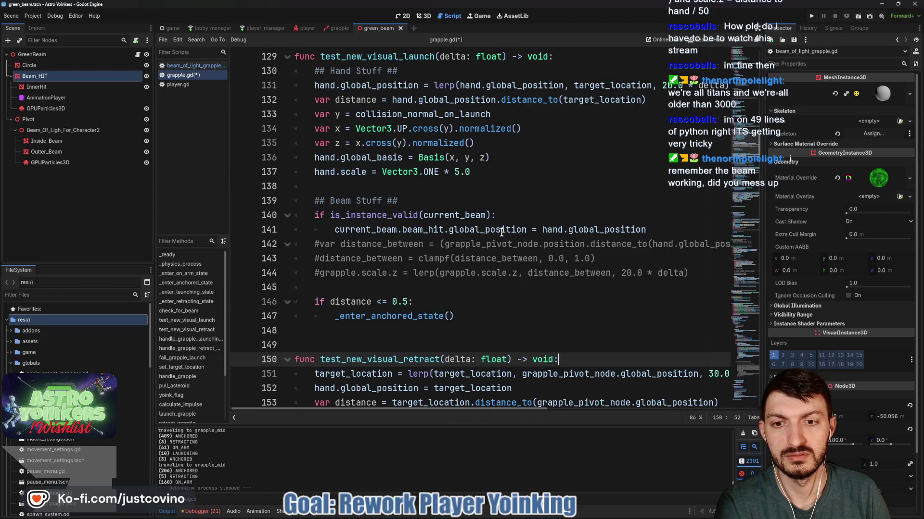
Review the distance and pivot node lines, then save grapple.gd and launch the game
{"action": "double_click", "coordinate": [351, 299]}
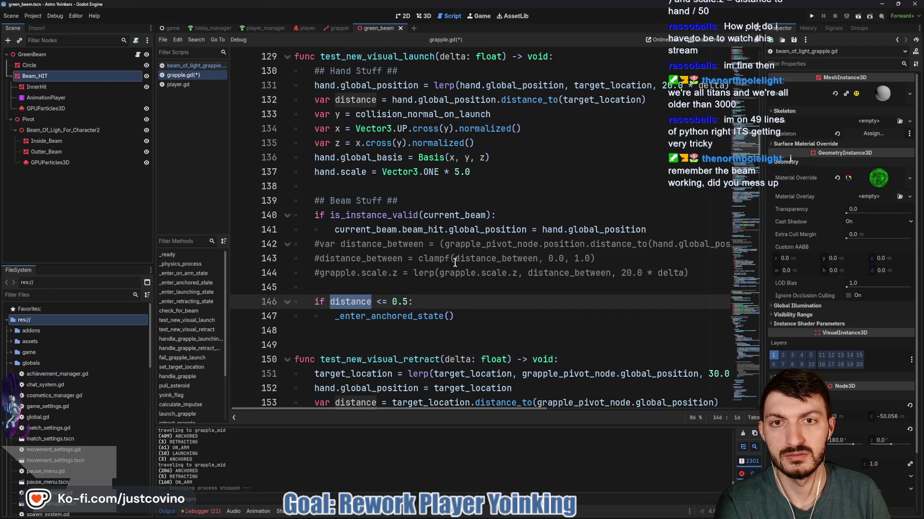
{"action": "scroll", "coordinate": [455, 262], "scroll_direction": "down", "scroll_amount": 3}
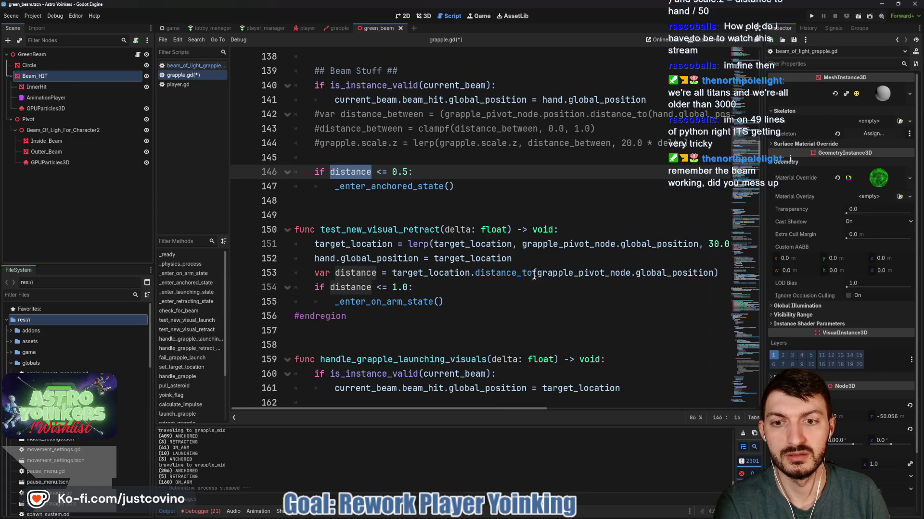
{"action": "mouse_move", "coordinate": [537, 273]}
{"action": "left_mouse_down"}
{"action": "mouse_move", "coordinate": [627, 274]}
{"action": "mouse_move", "coordinate": [540, 273]}
{"action": "left_mouse_up"}
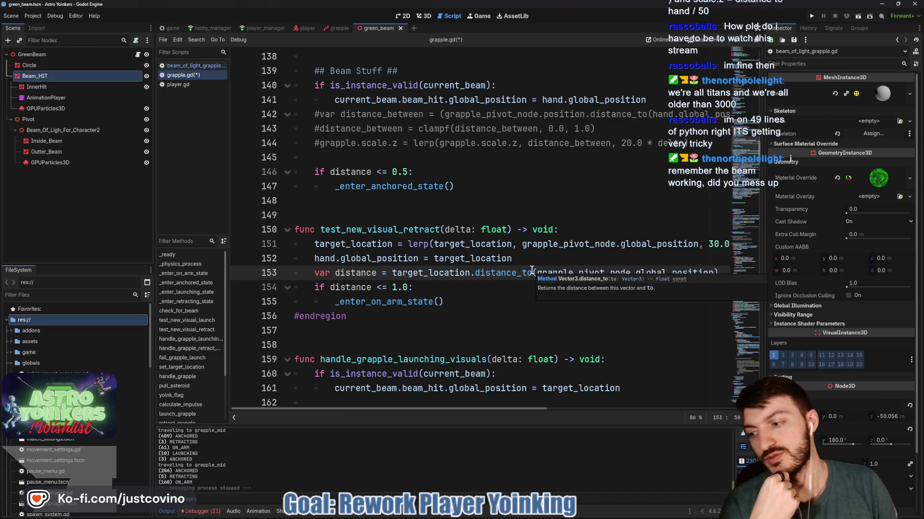
{"action": "left_click", "coordinate": [426, 288]}
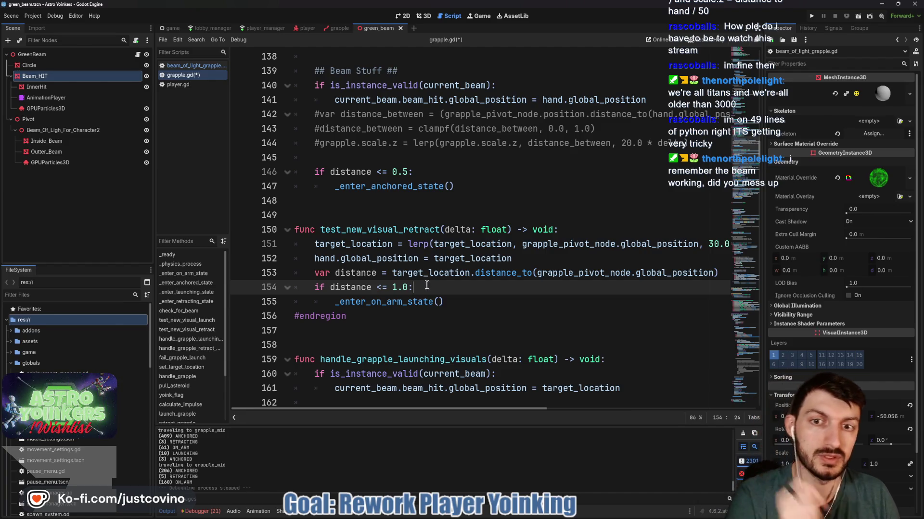
{"action": "key", "text": "ctrl+s"}
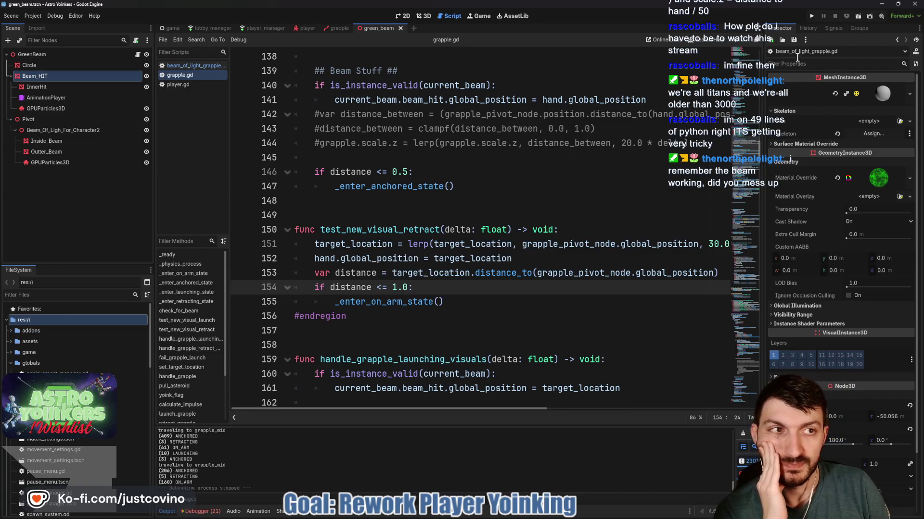
{"action": "left_click", "coordinate": [810, 17]}
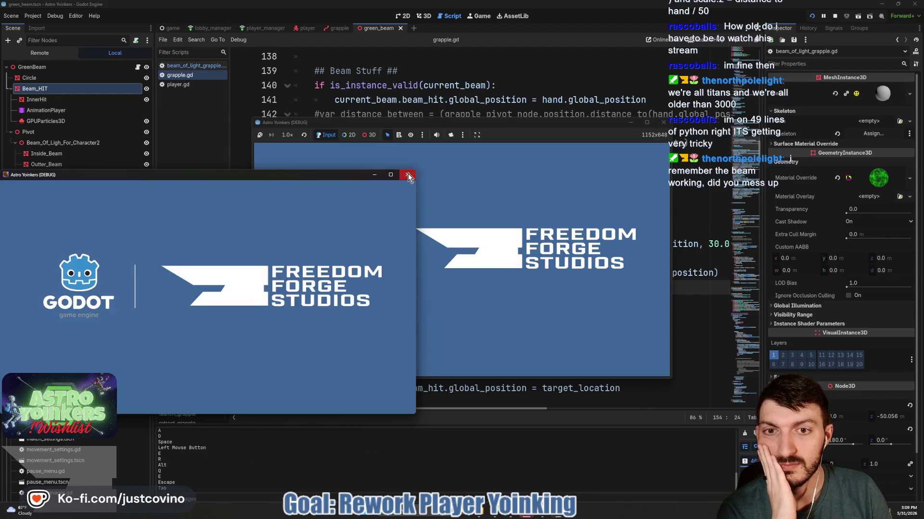
Host a private lobby and test the grapple by firing, retracting, and anchoring onto the wall poster
{"action": "left_click", "coordinate": [320, 201]}
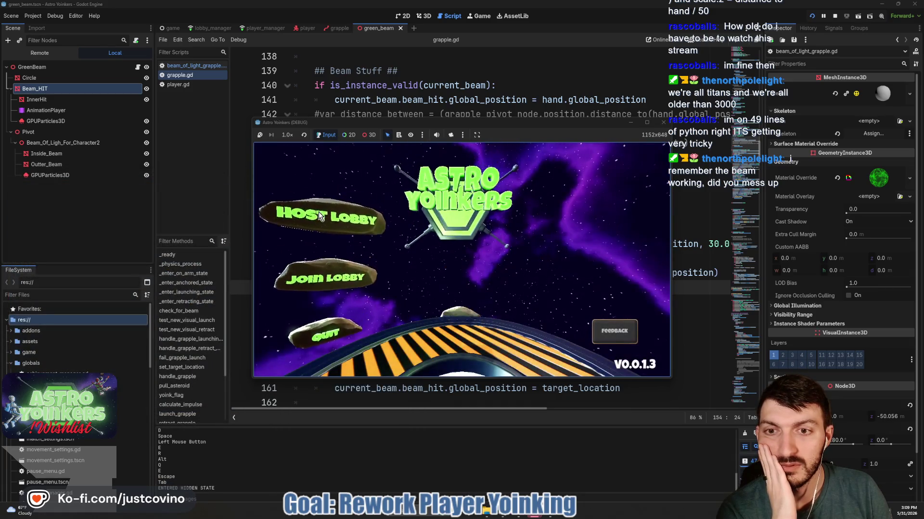
{"action": "left_click", "coordinate": [450, 221]}
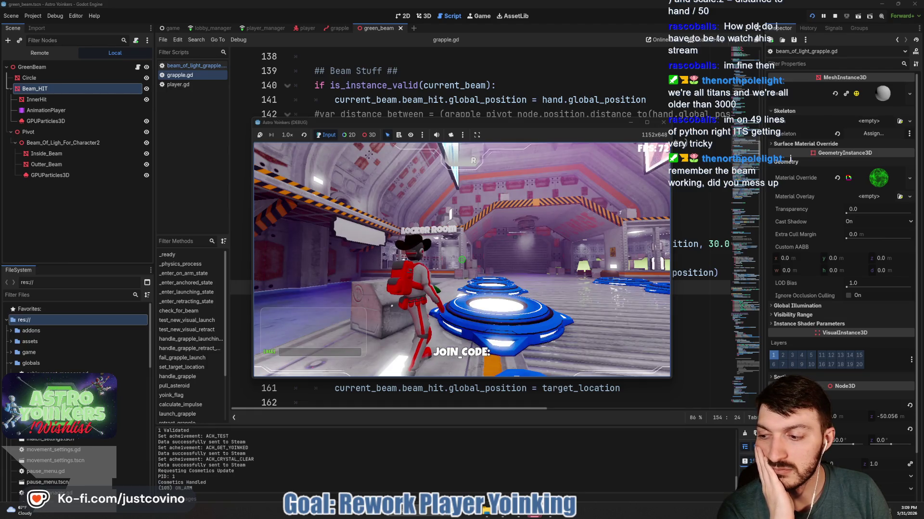
{"action": "left_click", "coordinate": [461, 259]}
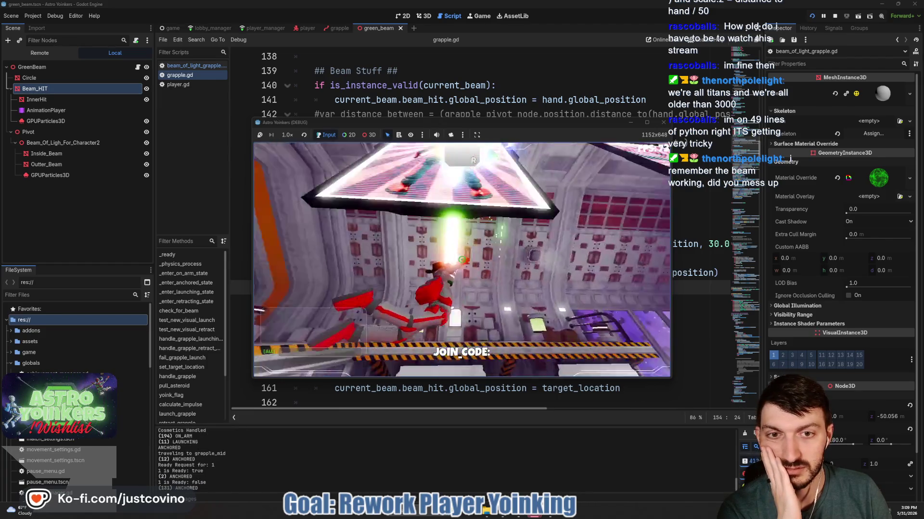
{"action": "left_click", "coordinate": [462, 260]}
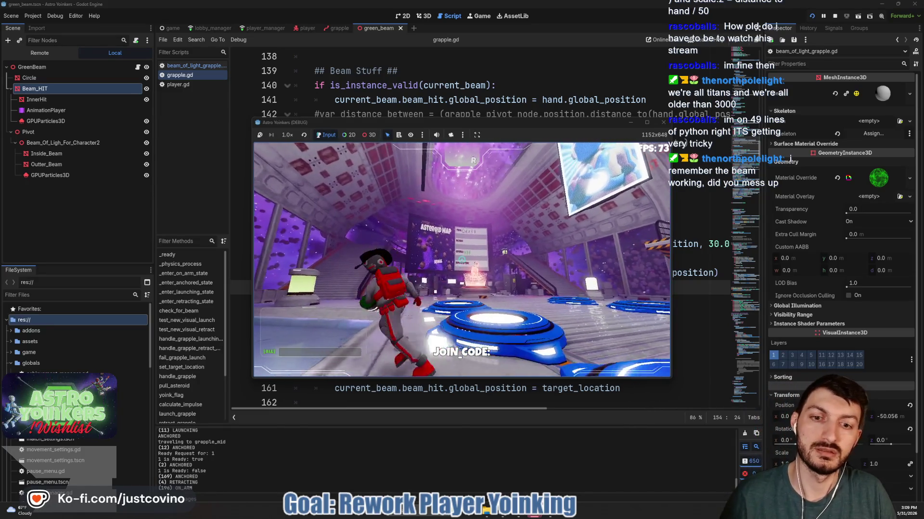
{"action": "left_click", "coordinate": [462, 260]}
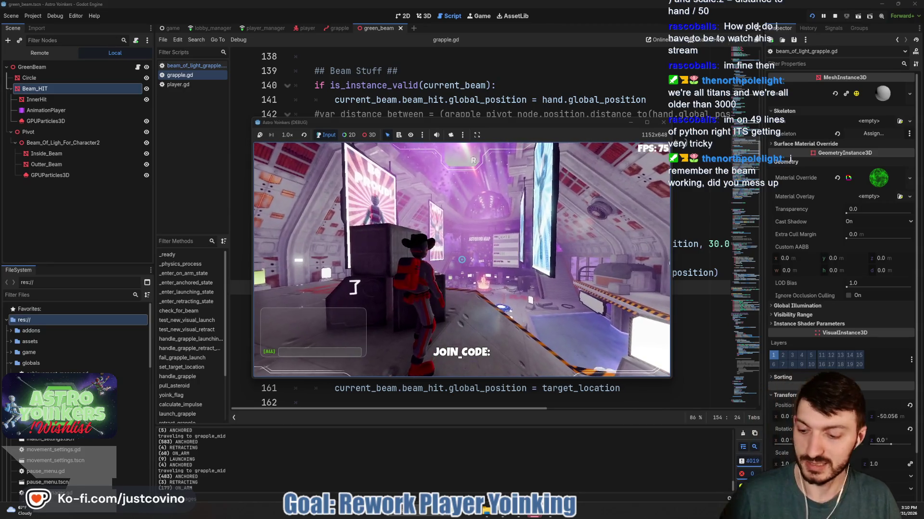
Annotate the beam overshooting the wall panel, then stop the game
{"action": "left_click_drag", "start_coordinate": [544, 169], "coordinate": [597, 192]}
{"action": "mouse_move", "coordinate": [550, 102]}
{"action": "left_mouse_down"}
{"action": "mouse_move", "coordinate": [651, 127]}
{"action": "mouse_move", "coordinate": [582, 198]}
{"action": "left_mouse_up"}
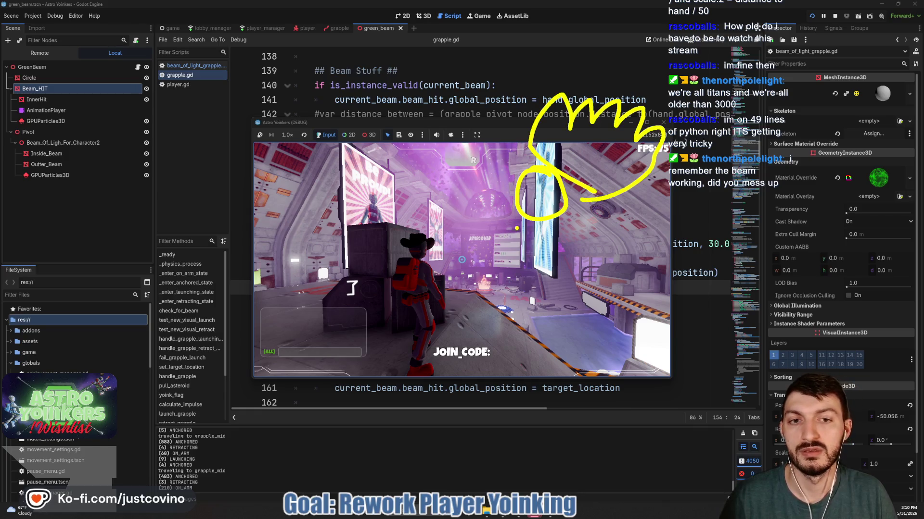
{"action": "left_click_drag", "start_coordinate": [414, 107], "coordinate": [512, 176]}
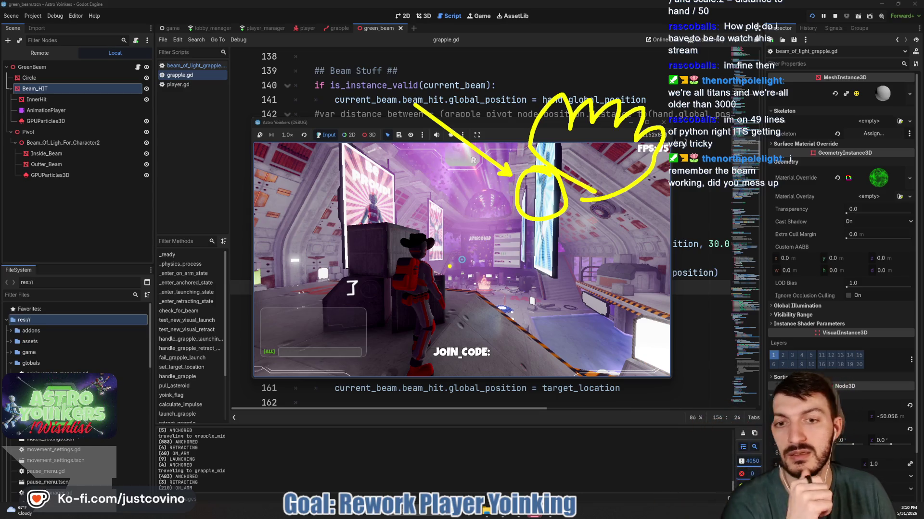
{"action": "left_click_drag", "start_coordinate": [390, 274], "coordinate": [522, 219]}
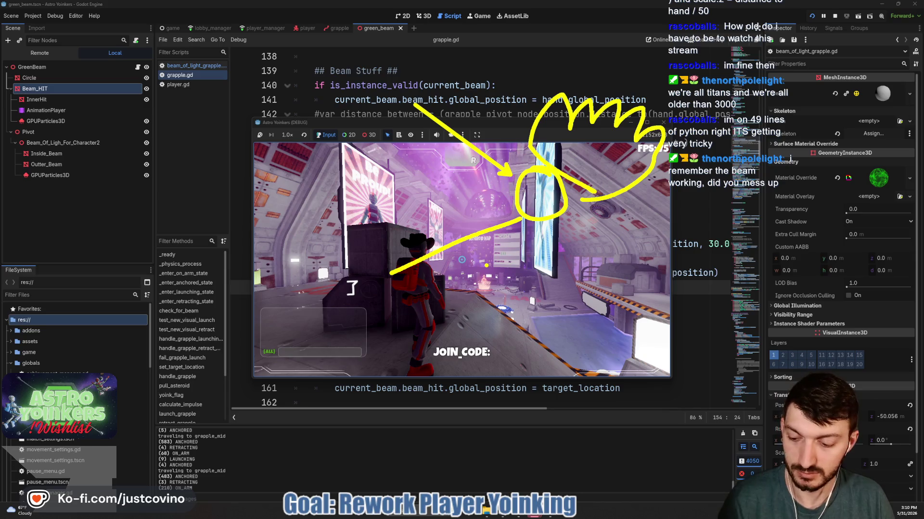
{"action": "key", "text": "F8"}
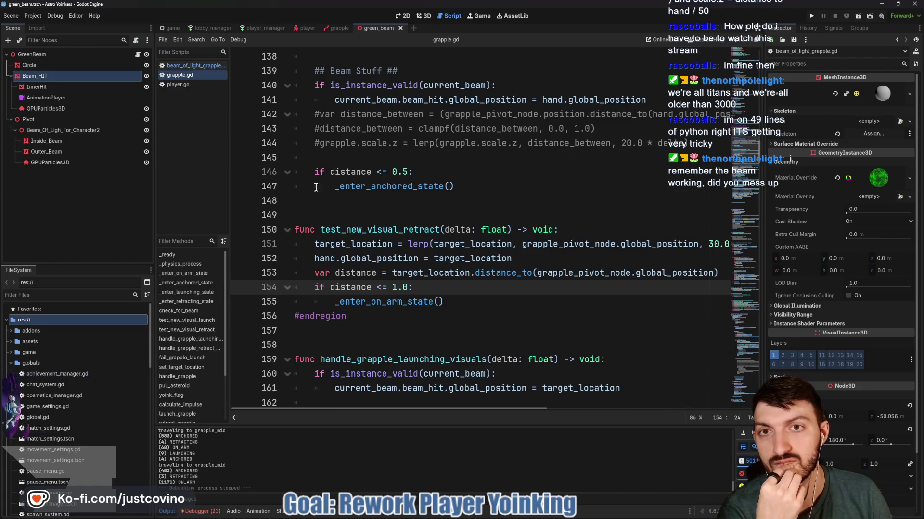
Open beam_of_light_grapple.gd and find the look_at call on line 31
{"action": "left_click", "coordinate": [177, 66]}
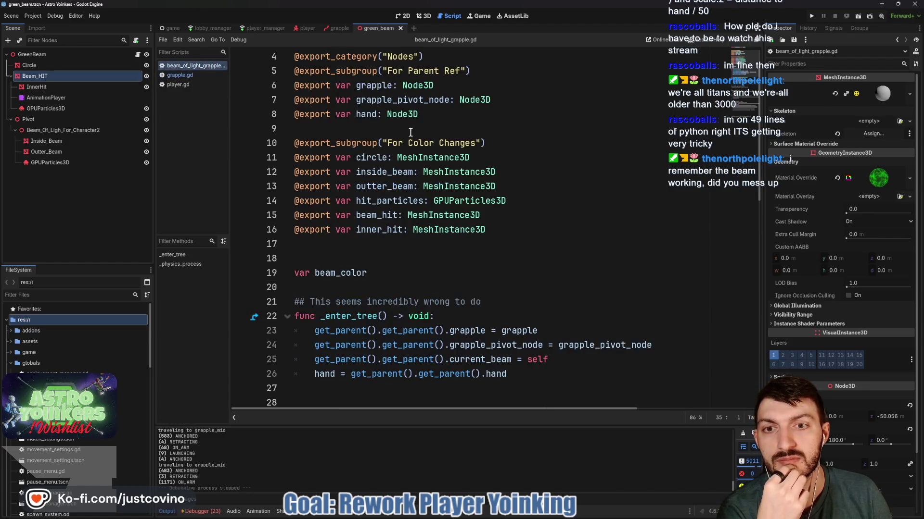
{"action": "scroll", "coordinate": [454, 162], "scroll_direction": "down", "scroll_amount": 5}
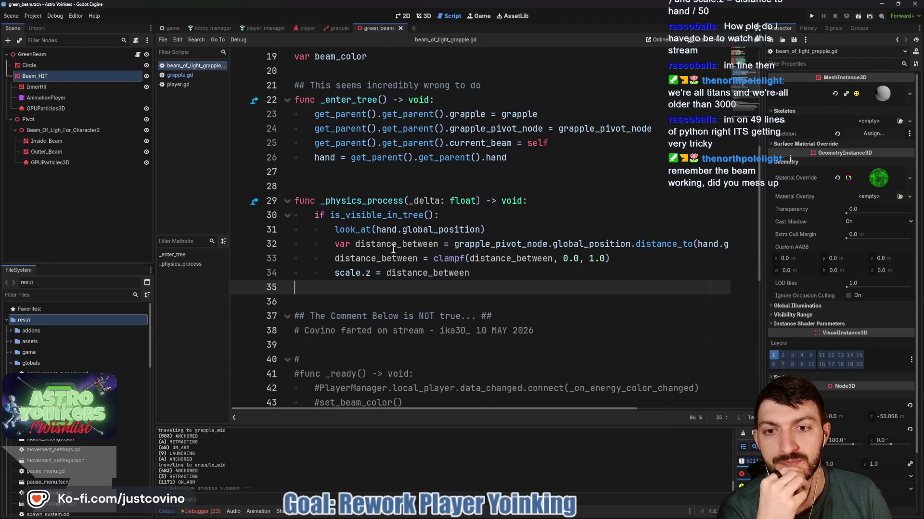
{"action": "left_click", "coordinate": [359, 235]}
{"action": "double_click", "coordinate": [358, 234]}
{"action": "scroll", "coordinate": [461, 233], "scroll_direction": "up", "scroll_amount": 6}
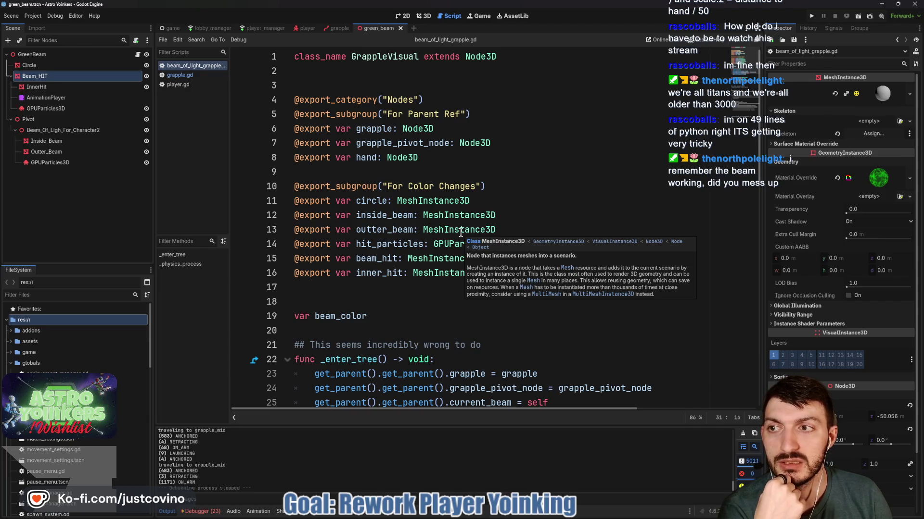
{"action": "scroll", "coordinate": [460, 233], "scroll_direction": "down", "scroll_amount": 5}
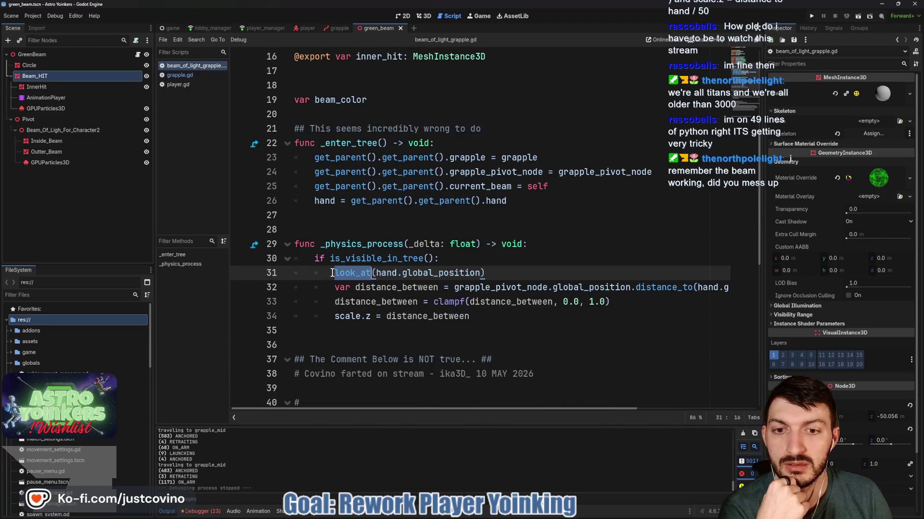
Prefix line 31's look_at with grapple_pivot_node. and run the project
{"action": "left_click", "coordinate": [332, 272]}
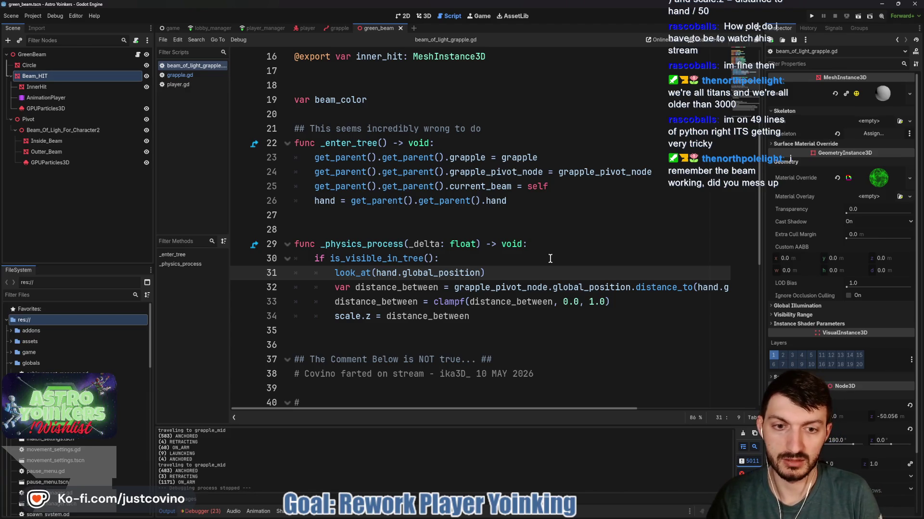
{"action": "type", "text": "grapple_"}
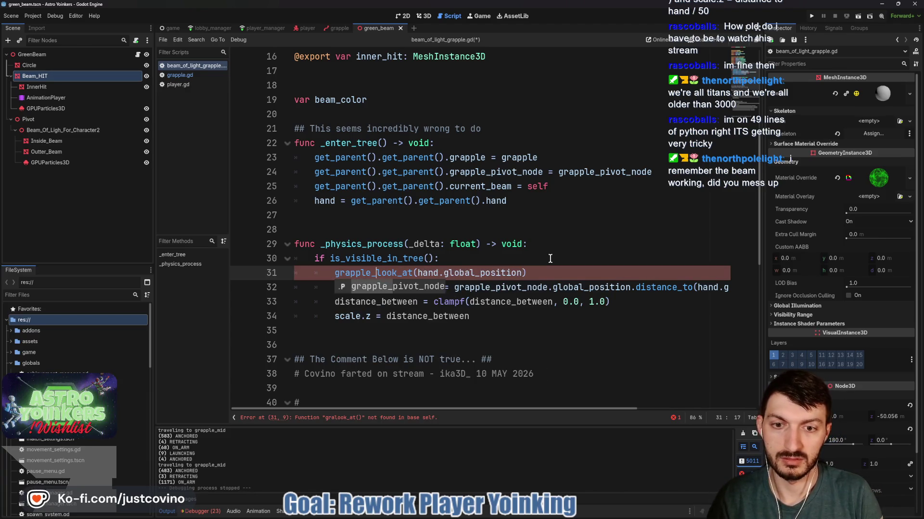
{"action": "key", "text": "Return"}
{"action": "type", "text": "."}
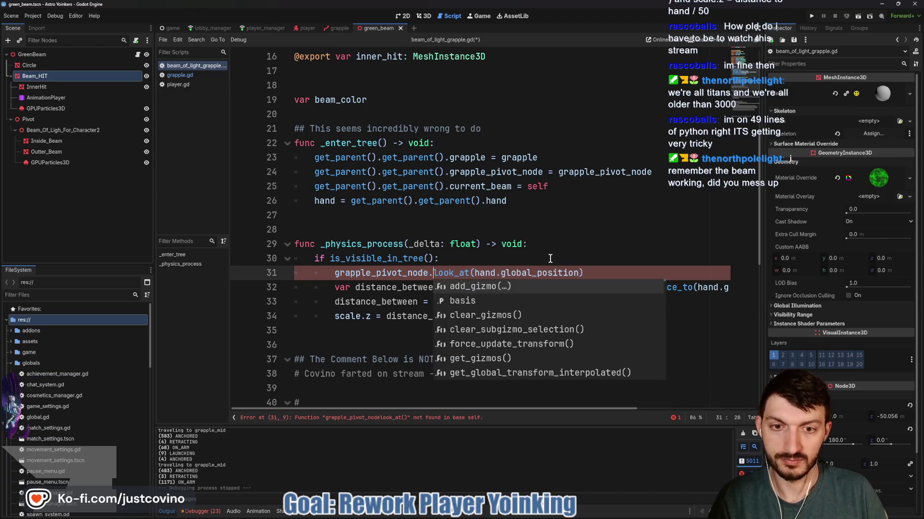
{"action": "left_click", "coordinate": [549, 259]}
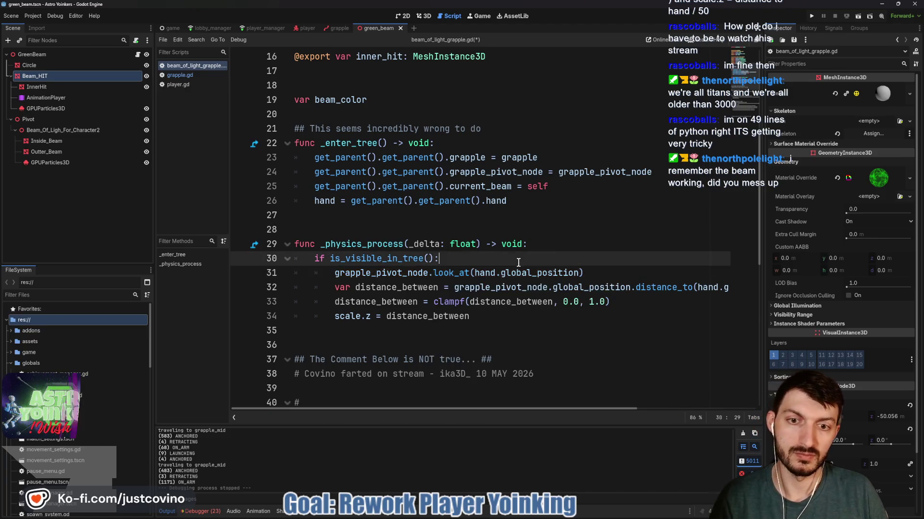
{"action": "left_click", "coordinate": [810, 17]}
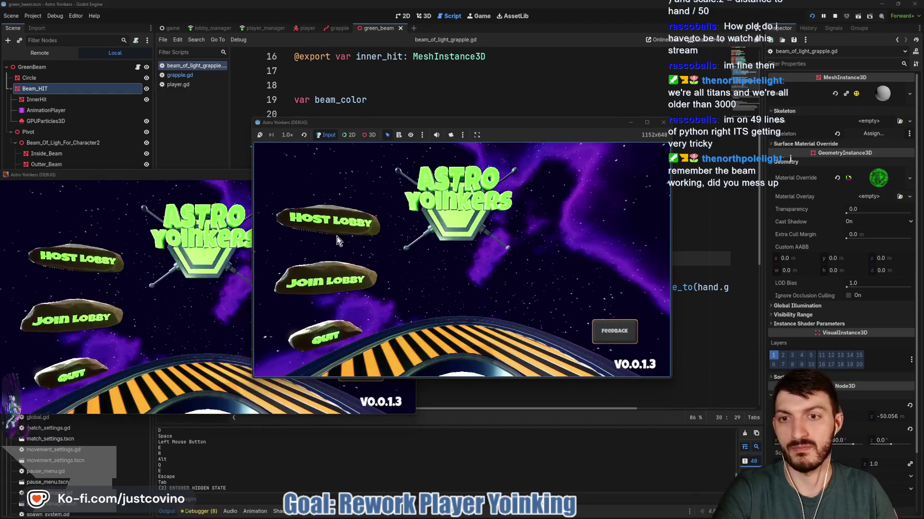
Host a match in the debug game
{"action": "left_click", "coordinate": [325, 224]}
{"action": "left_click", "coordinate": [196, 179]}
{"action": "left_click", "coordinate": [444, 199]}
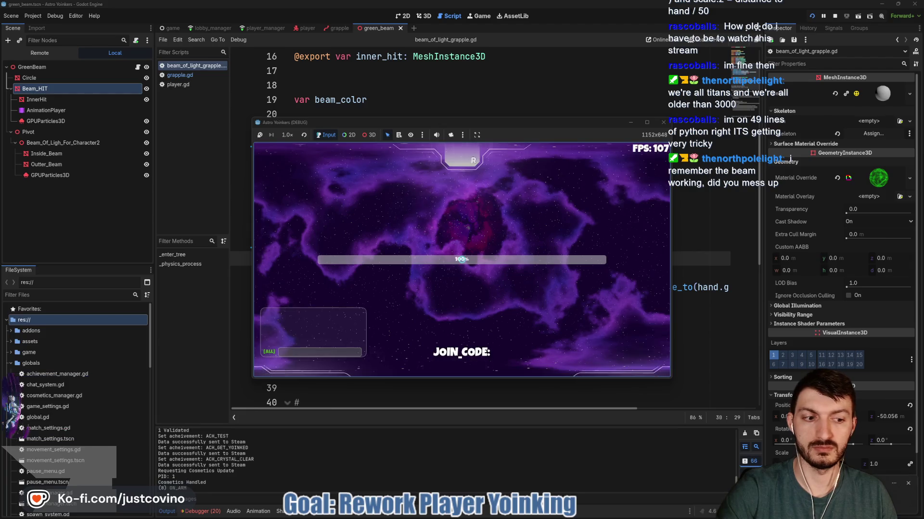
Fire and release the grapple beam at several anchor points, then stop the game
{"action": "left_click", "coordinate": [461, 260]}
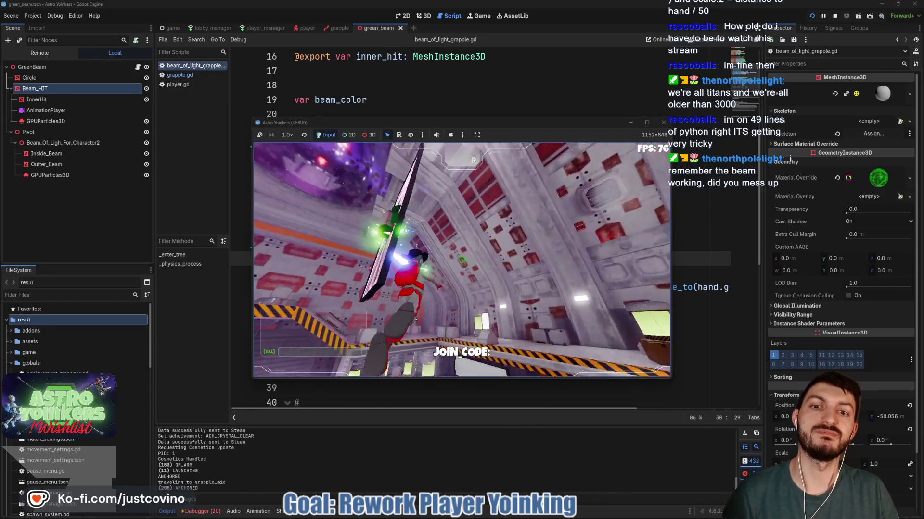
{"action": "left_click", "coordinate": [461, 260]}
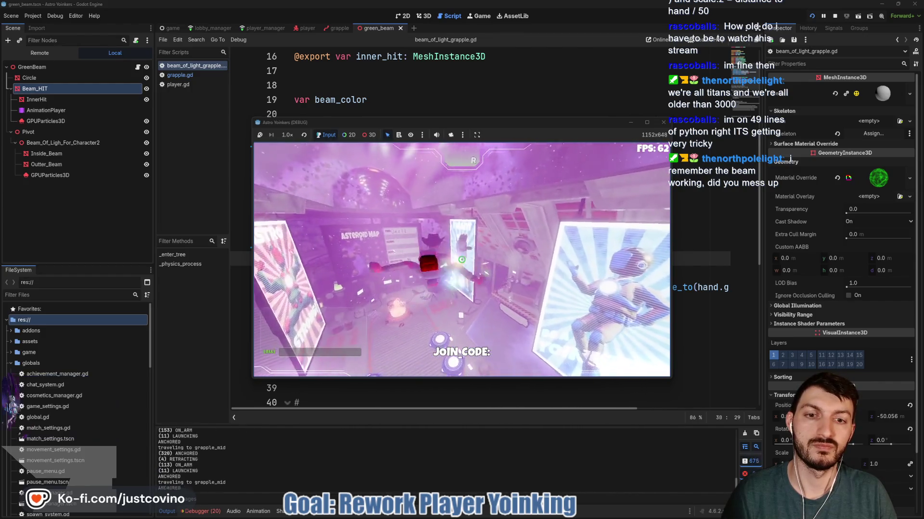
{"action": "left_click", "coordinate": [461, 260]}
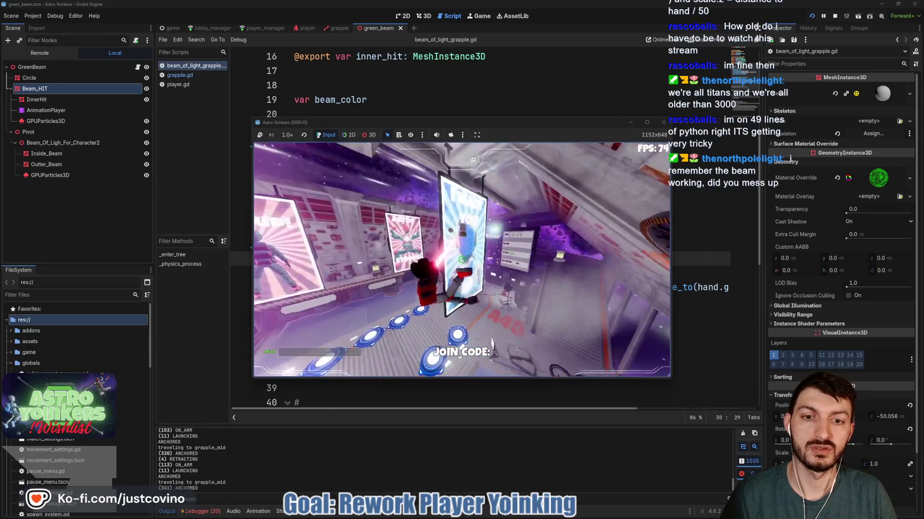
{"action": "left_click", "coordinate": [461, 260]}
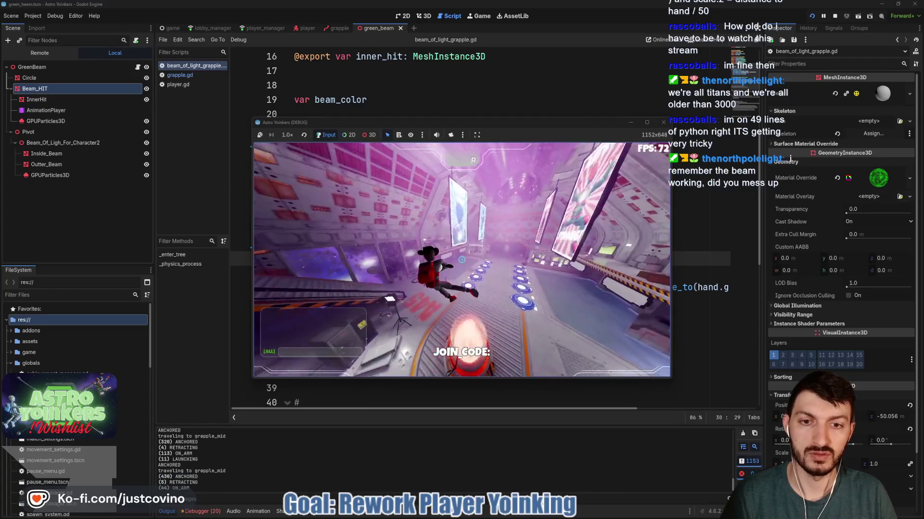
{"action": "key", "text": "F8"}
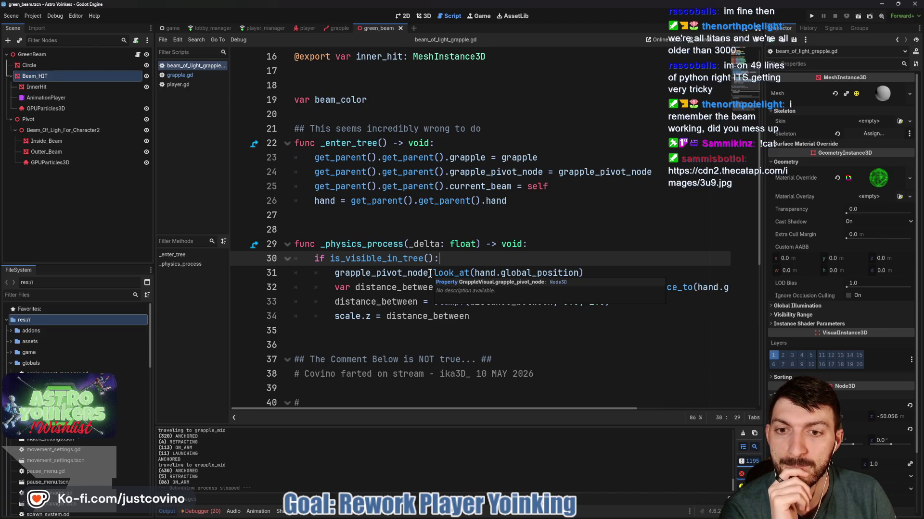
Inspect GreenBeam's GrappleVisual properties, then select its Pivot node
{"action": "left_click", "coordinate": [32, 55]}
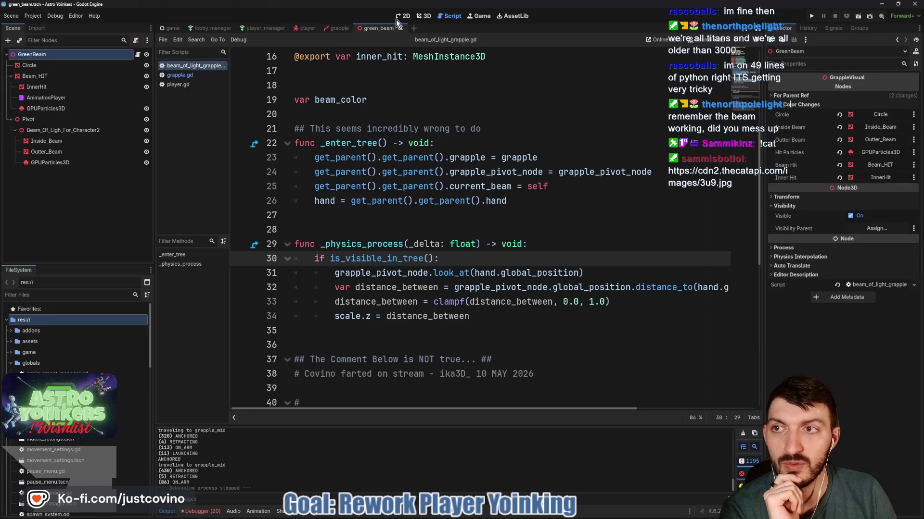
{"action": "scroll", "coordinate": [423, 284], "scroll_direction": "right", "scroll_amount": 5}
{"action": "scroll", "coordinate": [422, 281], "scroll_direction": "left", "scroll_amount": 5}
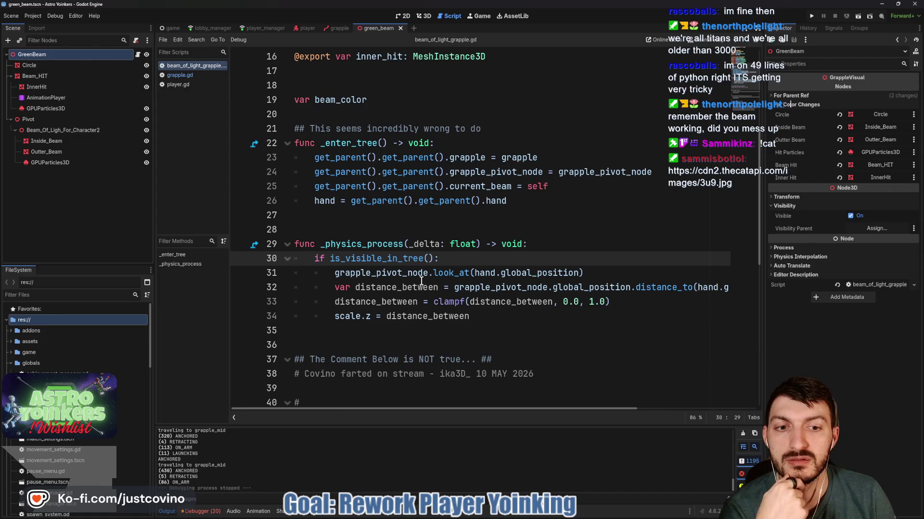
{"action": "left_click", "coordinate": [111, 119]}
{"action": "left_click", "coordinate": [425, 16]}
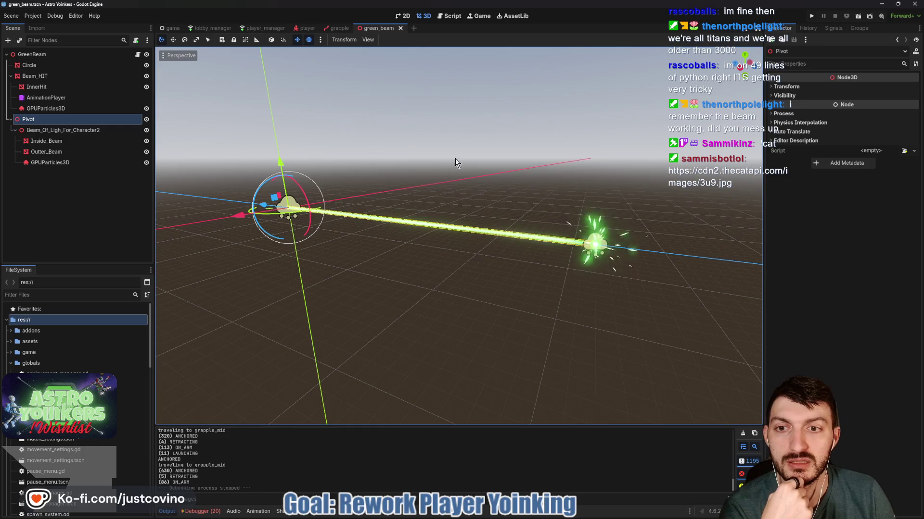
{"action": "left_click_drag", "start_coordinate": [307, 191], "coordinate": [304, 183]}
{"action": "right_click", "coordinate": [304, 183]}
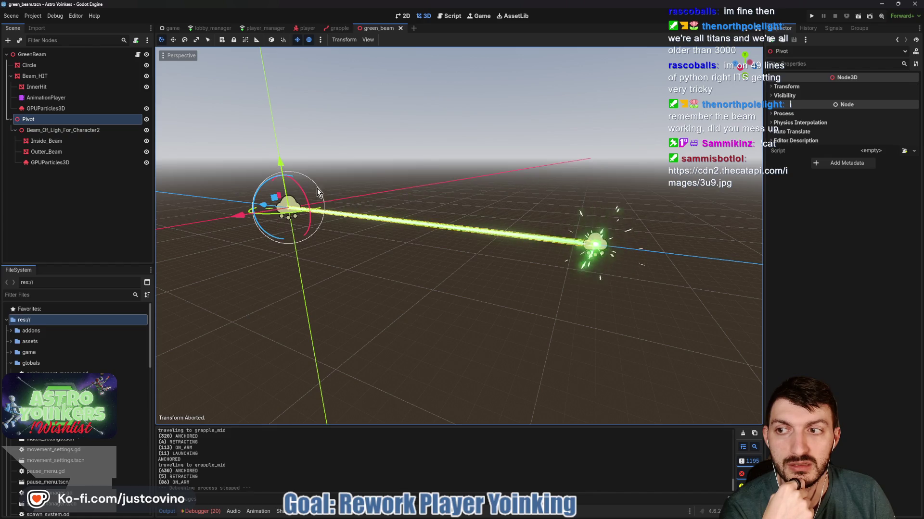
{"action": "left_click", "coordinate": [34, 76]}
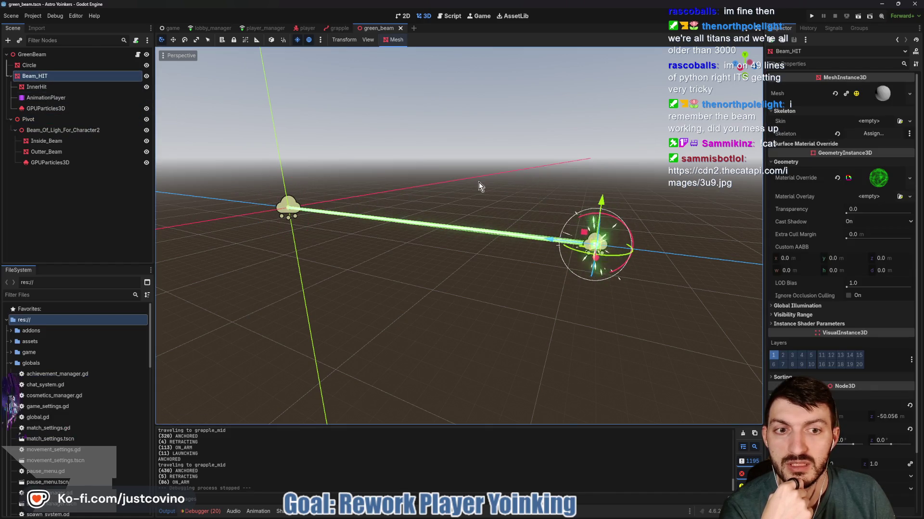
{"action": "left_click", "coordinate": [138, 54]}
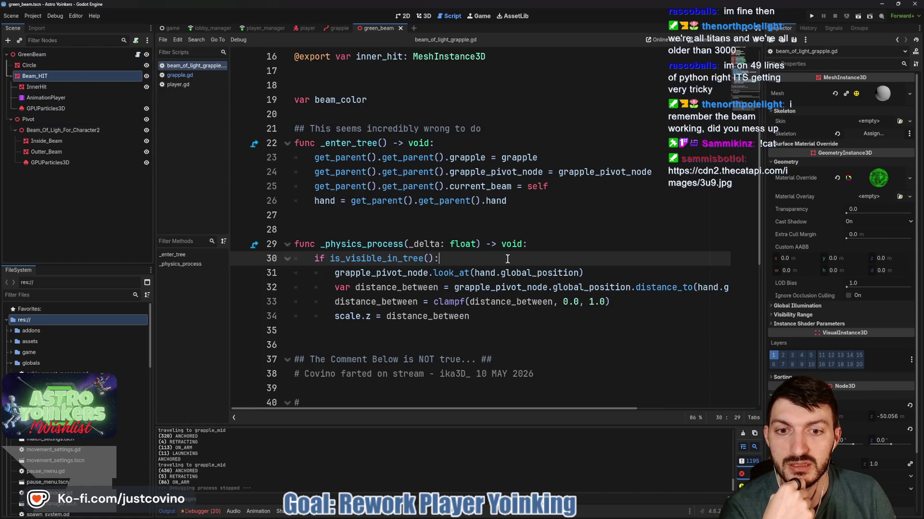
Change line 31's look_at target from hand.global_position to beam_hit.global_position and save
{"action": "left_click_drag", "start_coordinate": [475, 273], "coordinate": [579, 273]}
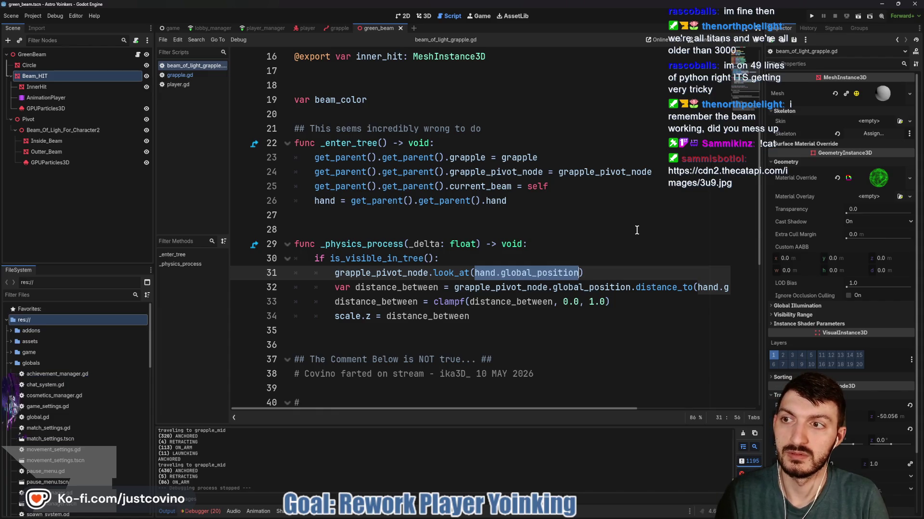
{"action": "type", "text": "bea"}
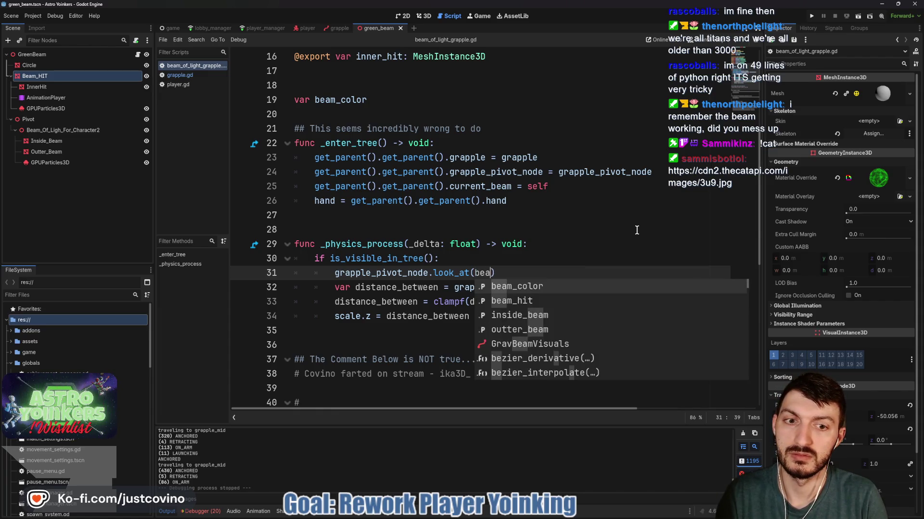
{"action": "key", "text": "Down"}
{"action": "key", "text": "Return"}
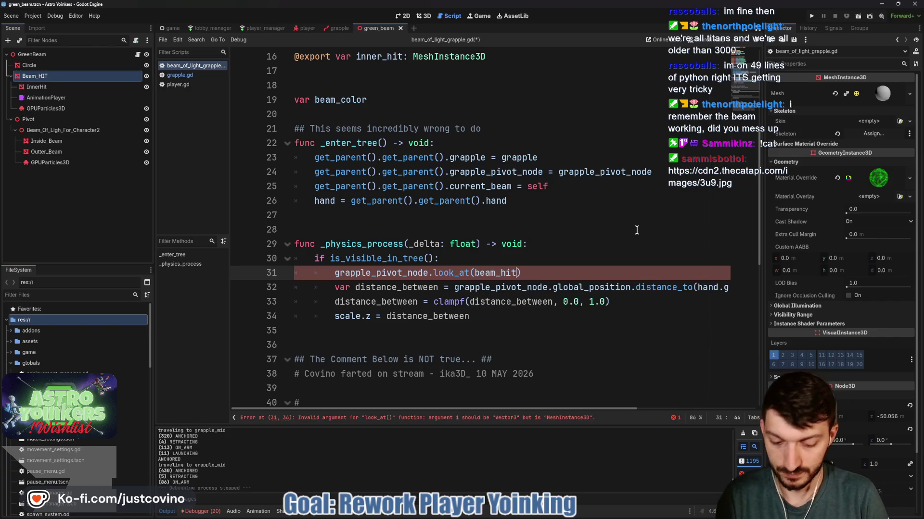
{"action": "type", "text": ".global_posi"}
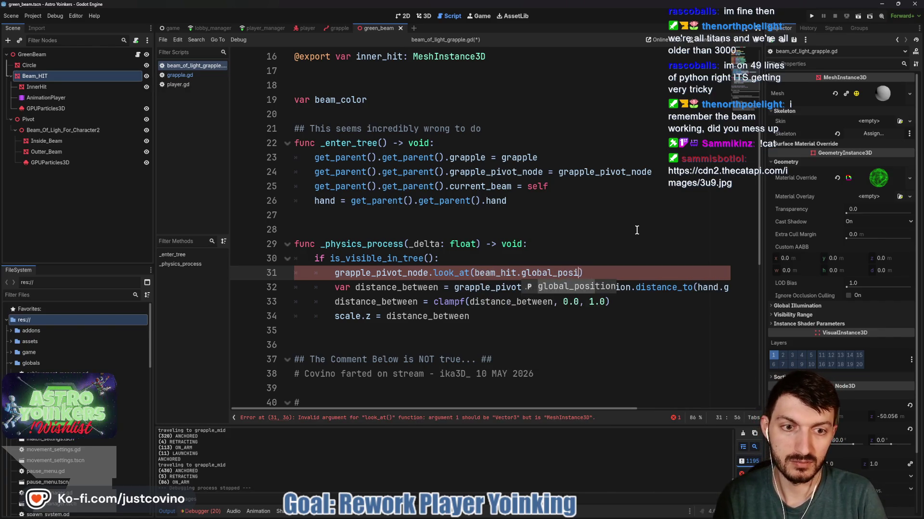
{"action": "type", "text": "tiion"}
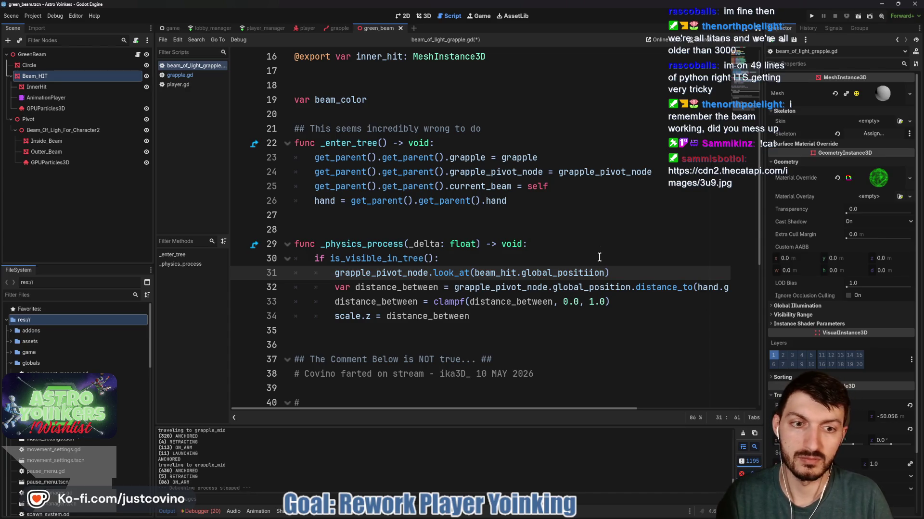
{"action": "left_click", "coordinate": [625, 262]}
{"action": "key", "text": "ctrl+s"}
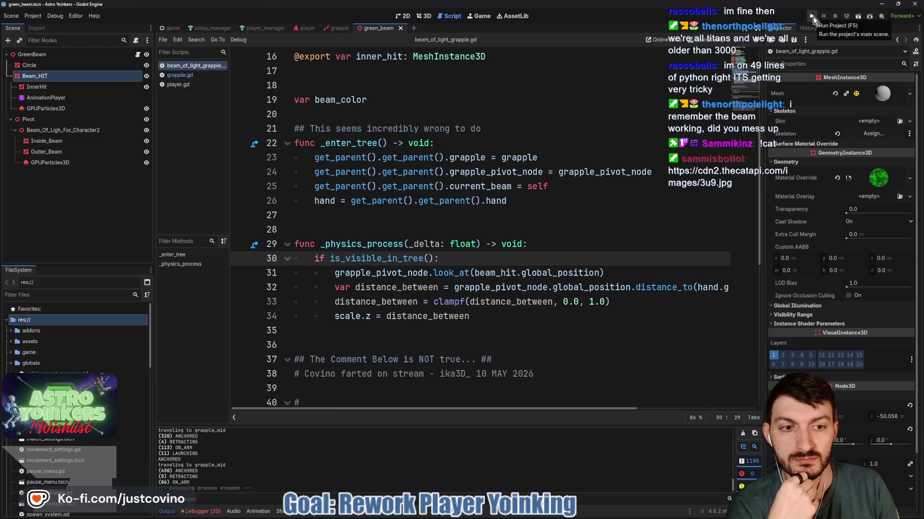
Run the game in two windows, host a private lobby to test the beam, then stop it
{"action": "scroll", "coordinate": [677, 250], "scroll_direction": "right", "scroll_amount": 3}
{"action": "key", "text": "F5"}
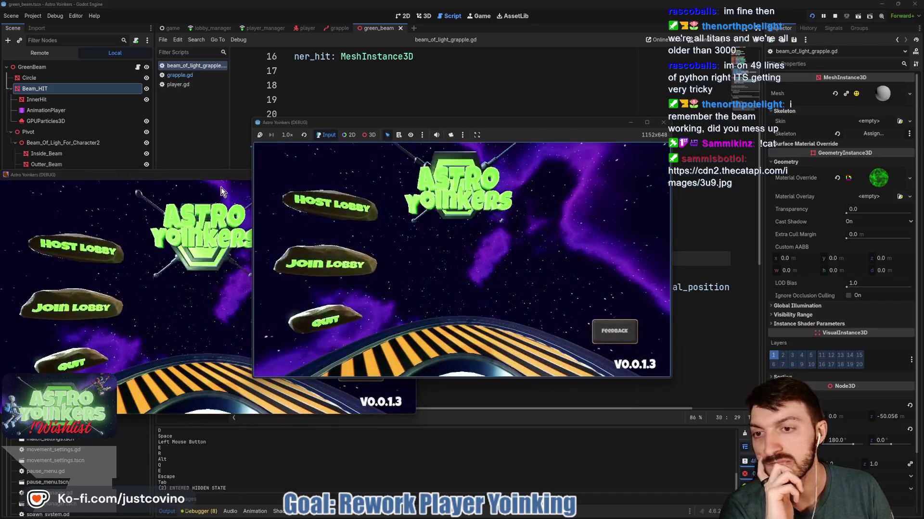
{"action": "left_click", "coordinate": [228, 179]}
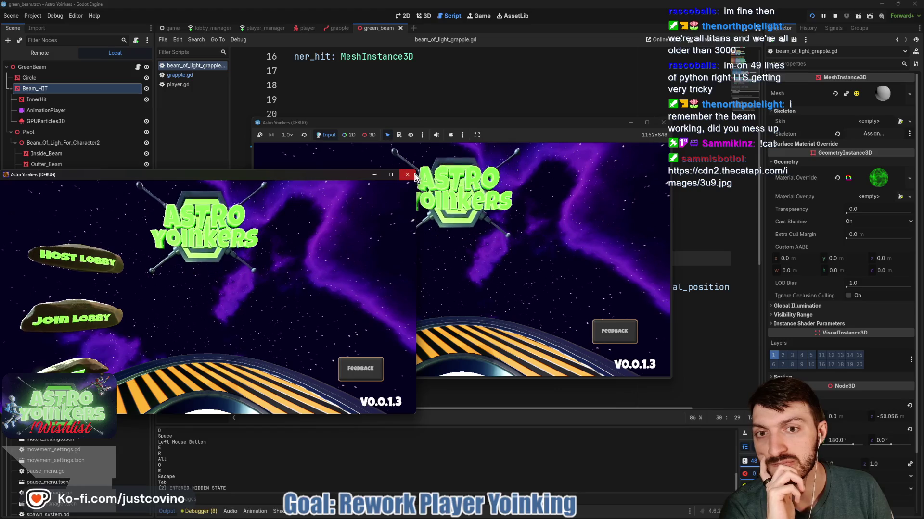
{"action": "left_click", "coordinate": [433, 241]}
{"action": "left_click", "coordinate": [340, 274]}
{"action": "left_click", "coordinate": [458, 264]}
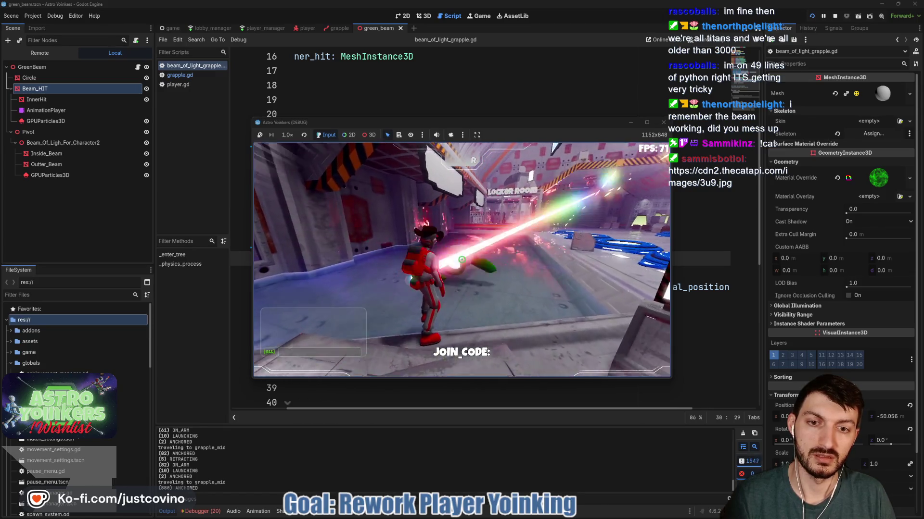
{"action": "key", "text": "F8"}
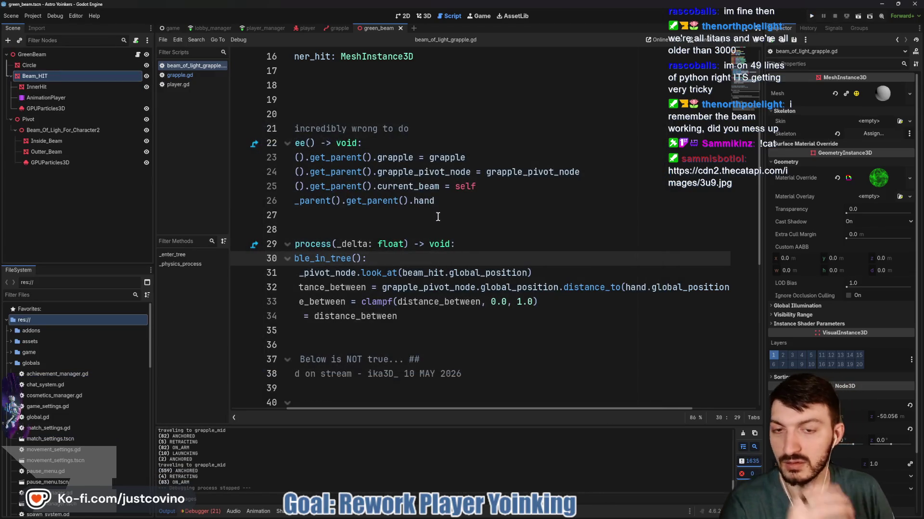
Revert line 31's look_at target from beam_hit to hand.global_position and save
{"action": "scroll", "coordinate": [437, 240], "scroll_direction": "left", "scroll_amount": 3}
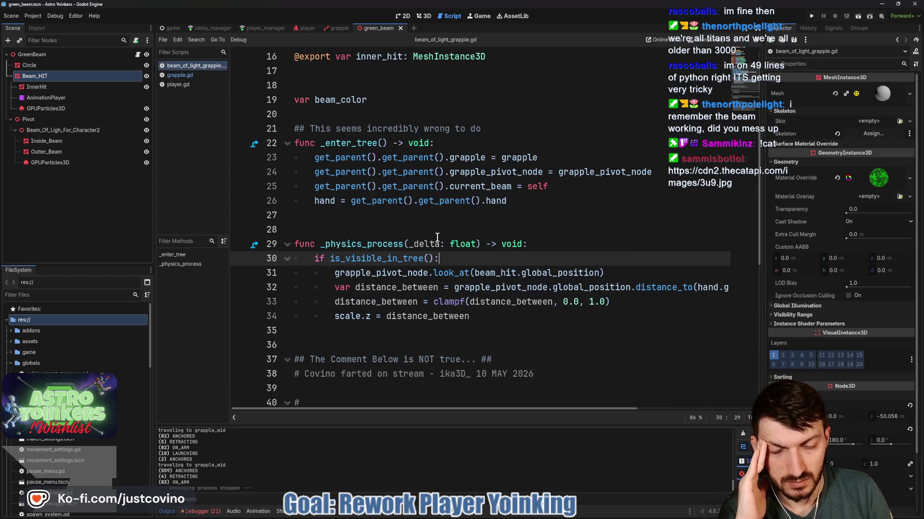
{"action": "left_click_drag", "start_coordinate": [474, 273], "coordinate": [599, 273]}
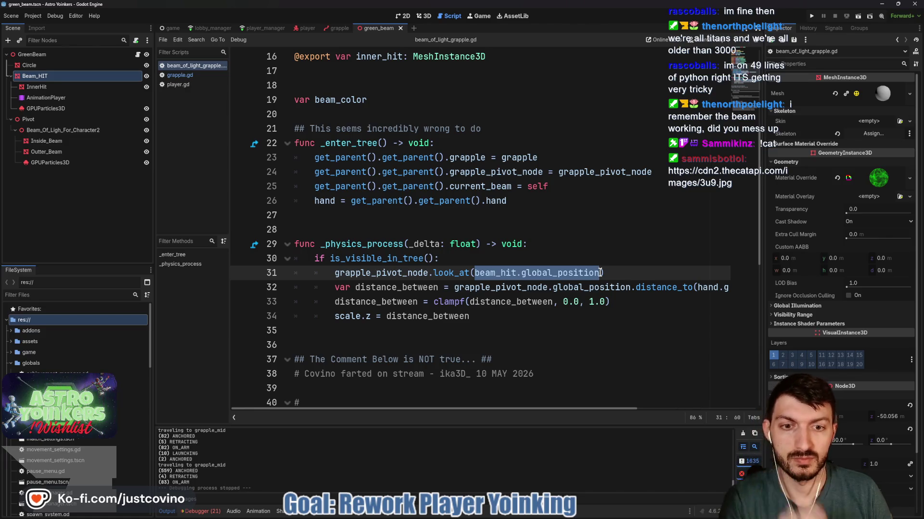
{"action": "type", "text": "hand."}
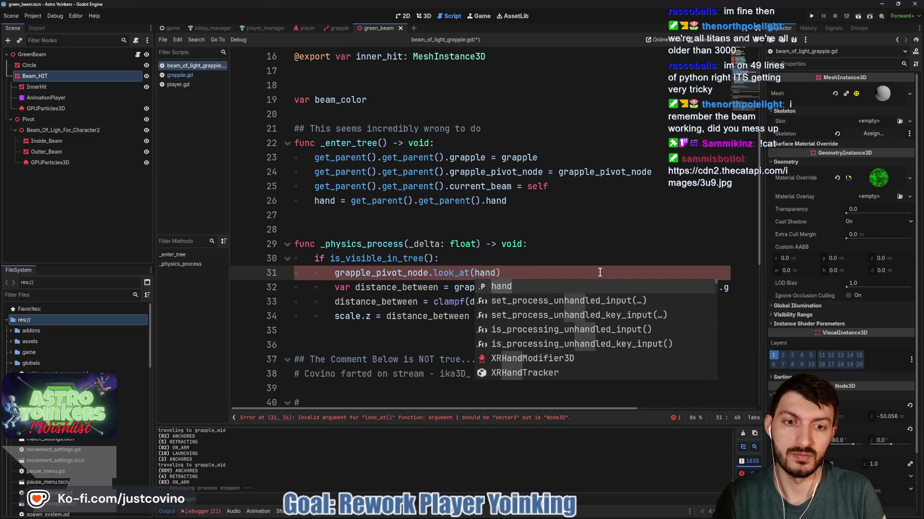
{"action": "type", "text": "global_positi"}
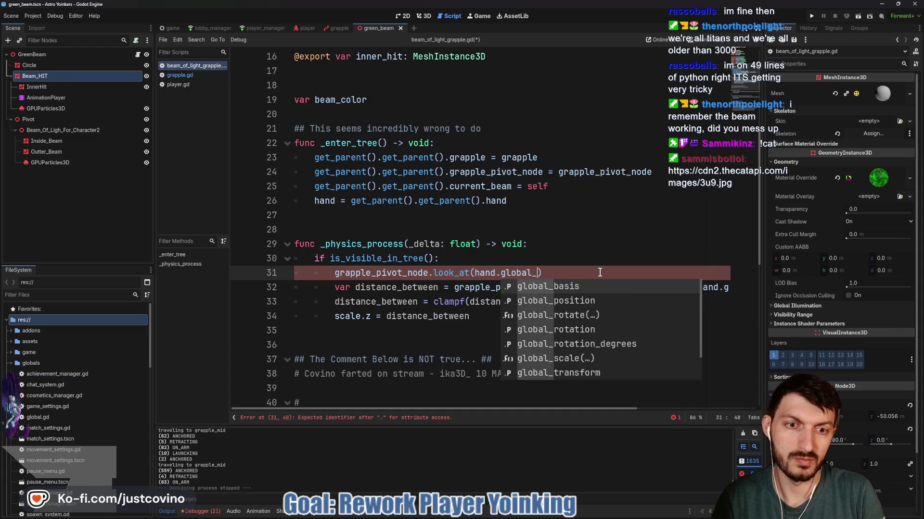
{"action": "type", "text": "on"}
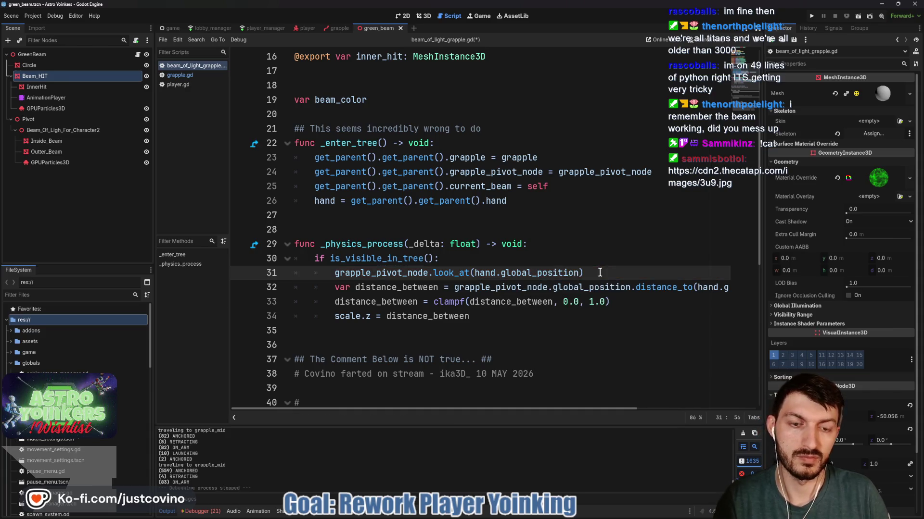
{"action": "key", "text": "ctrl+s"}
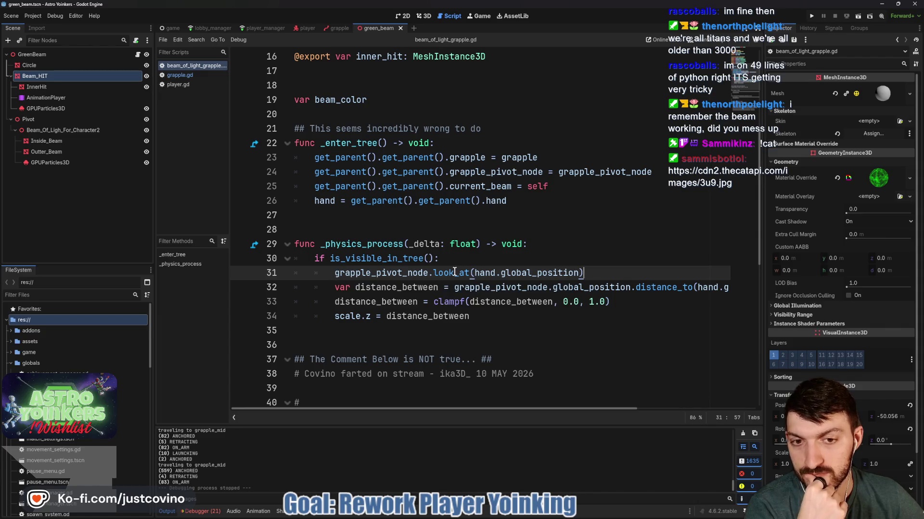
{"action": "mouse_move", "coordinate": [454, 272]}
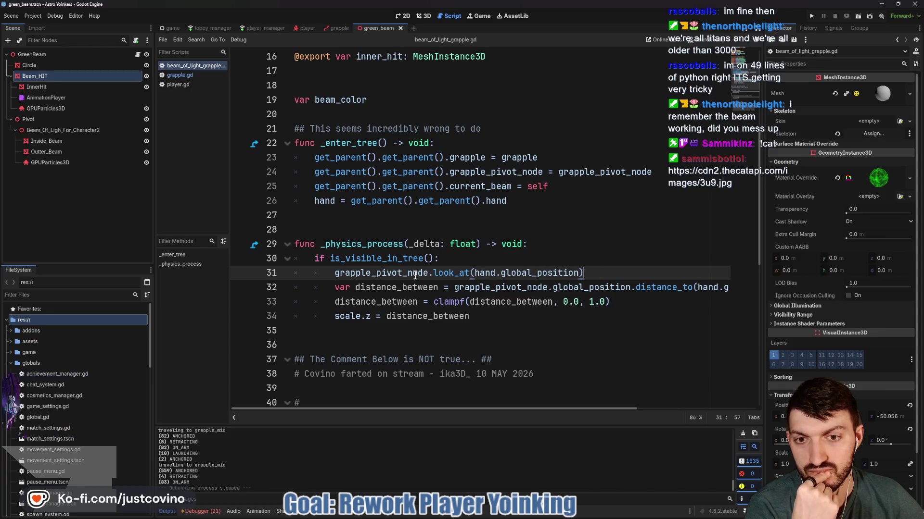
{"action": "mouse_move", "coordinate": [414, 274]}
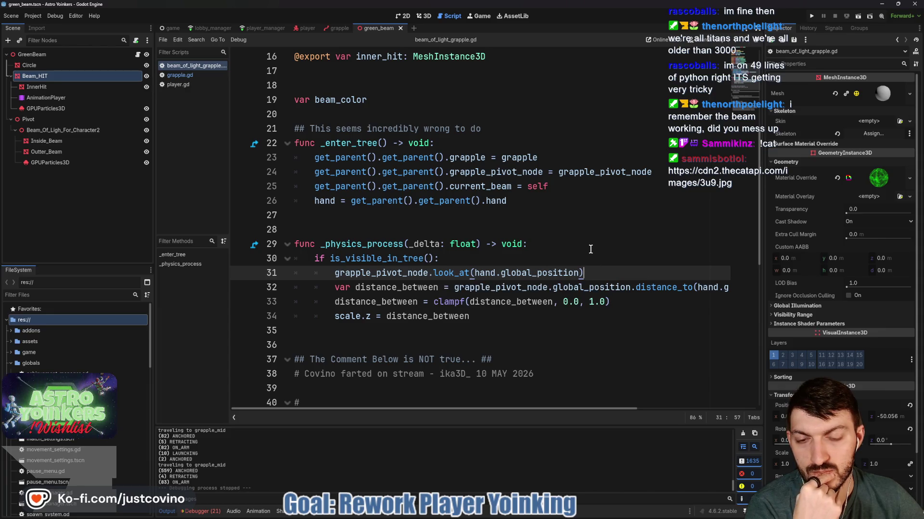
{"action": "scroll", "coordinate": [577, 253], "scroll_direction": "down", "scroll_amount": 1}
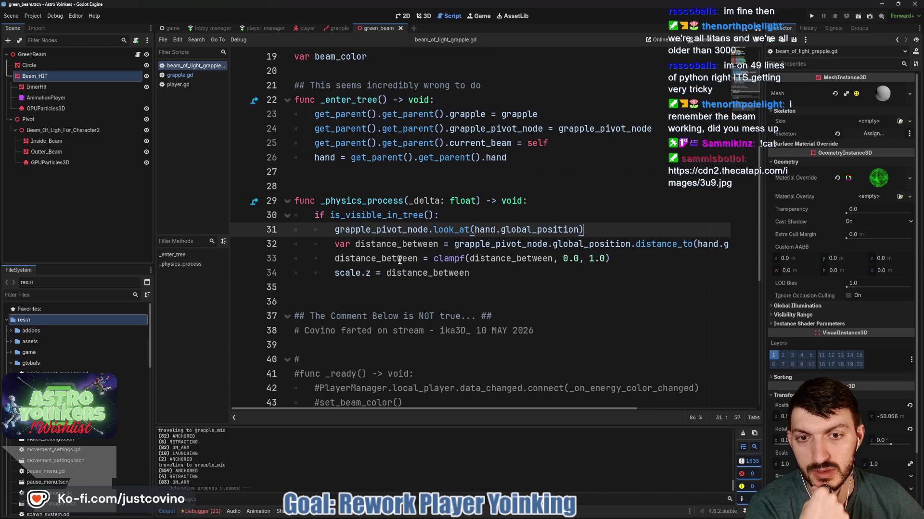
{"action": "mouse_move", "coordinate": [407, 258]}
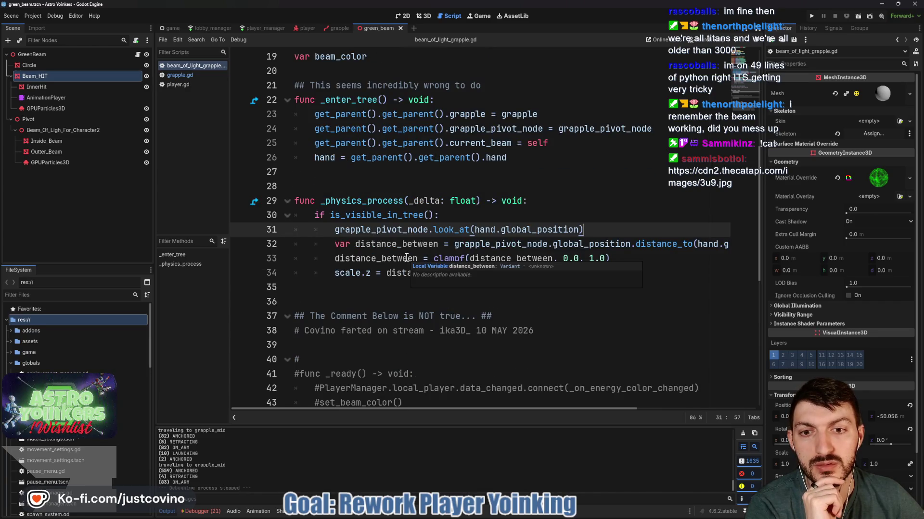
{"action": "mouse_move", "coordinate": [459, 246]}
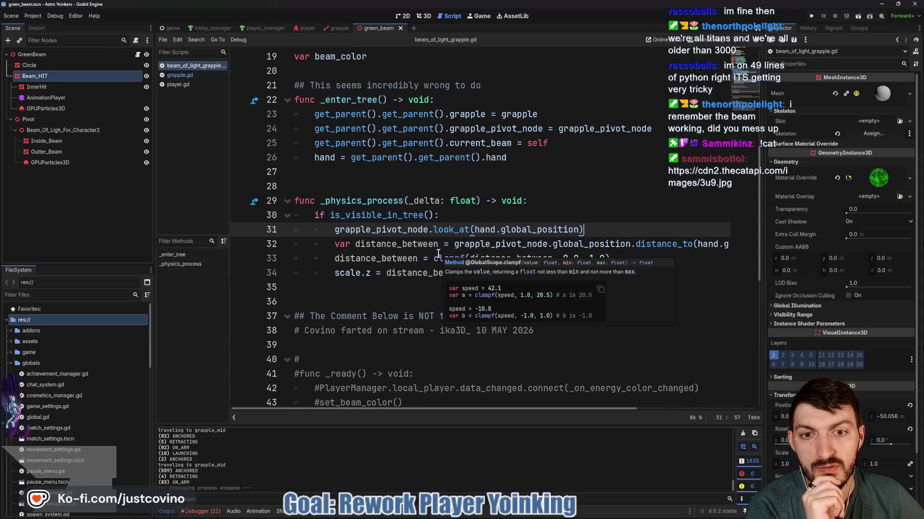
{"action": "scroll", "coordinate": [439, 253], "scroll_direction": "right", "scroll_amount": 3}
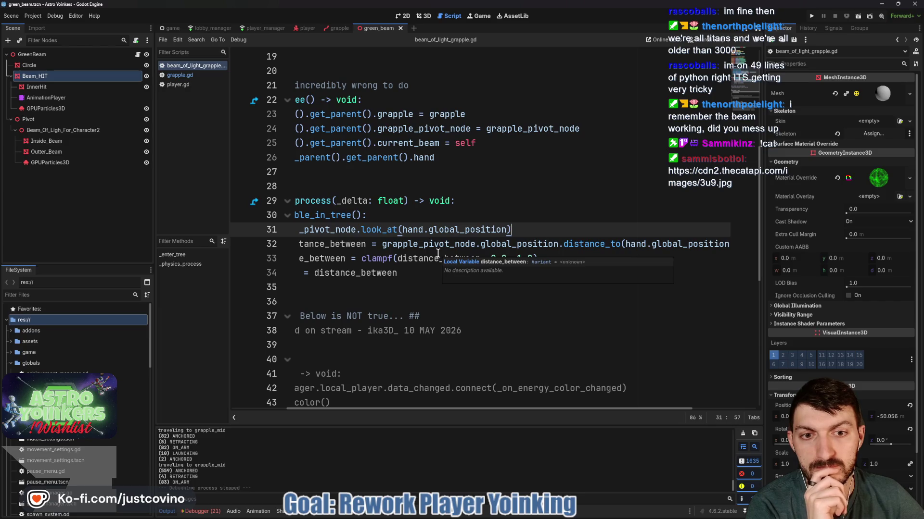
{"action": "scroll", "coordinate": [438, 254], "scroll_direction": "right", "scroll_amount": 3}
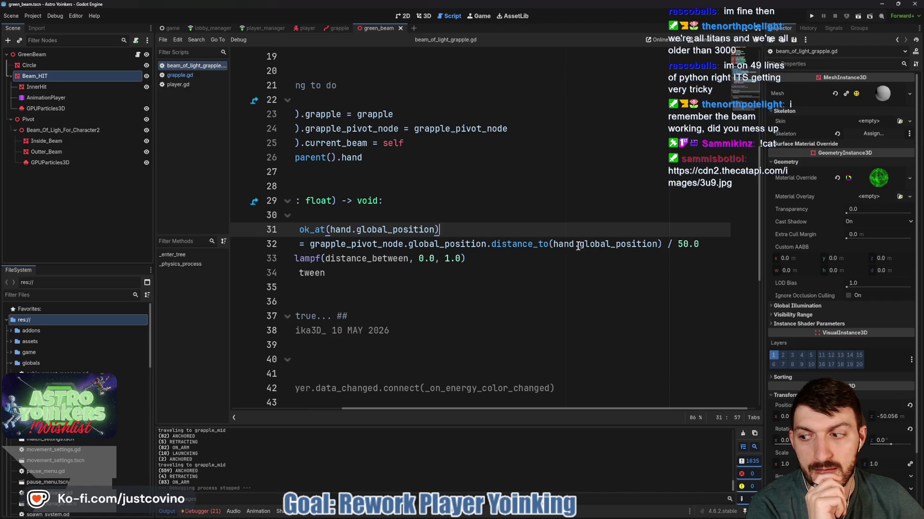
{"action": "left_click", "coordinate": [32, 54]}
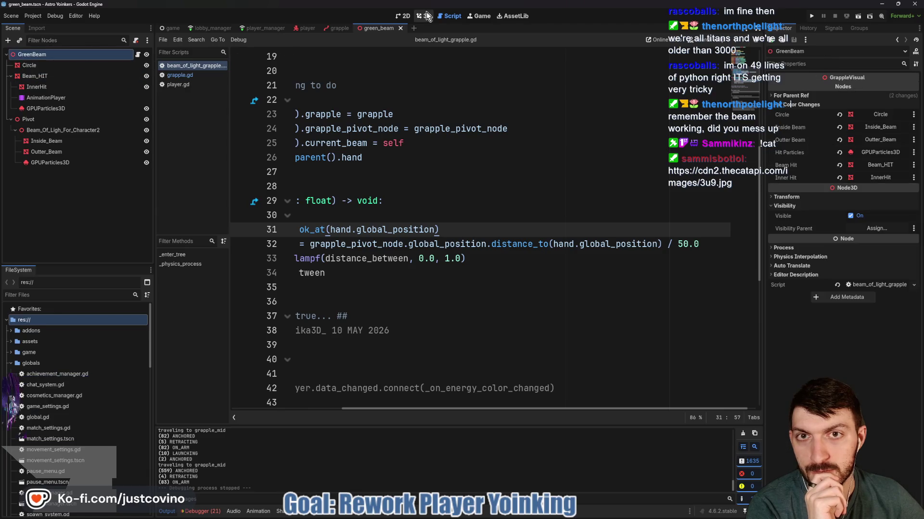
Delete 'grapple_pivot_node.' on line 32 so the beam measures distance from its own global_position
{"action": "left_click", "coordinate": [424, 16]}
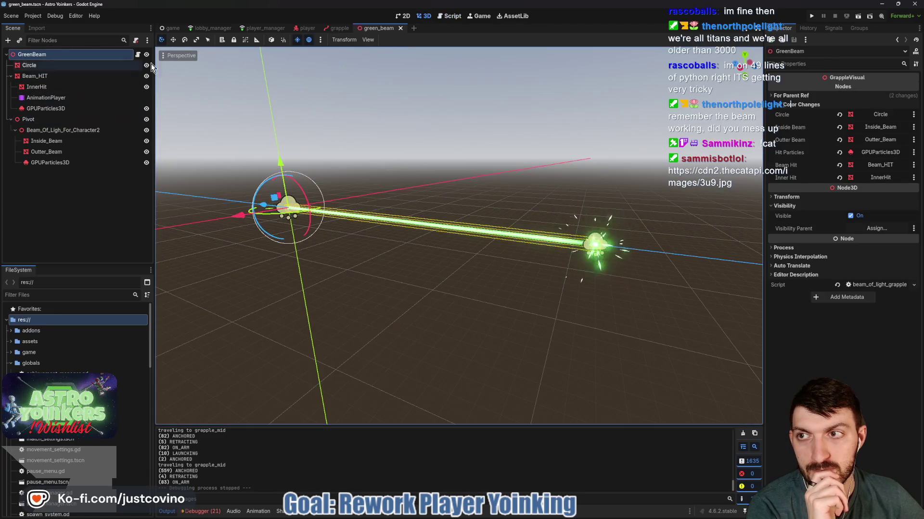
{"action": "left_click", "coordinate": [441, 16]}
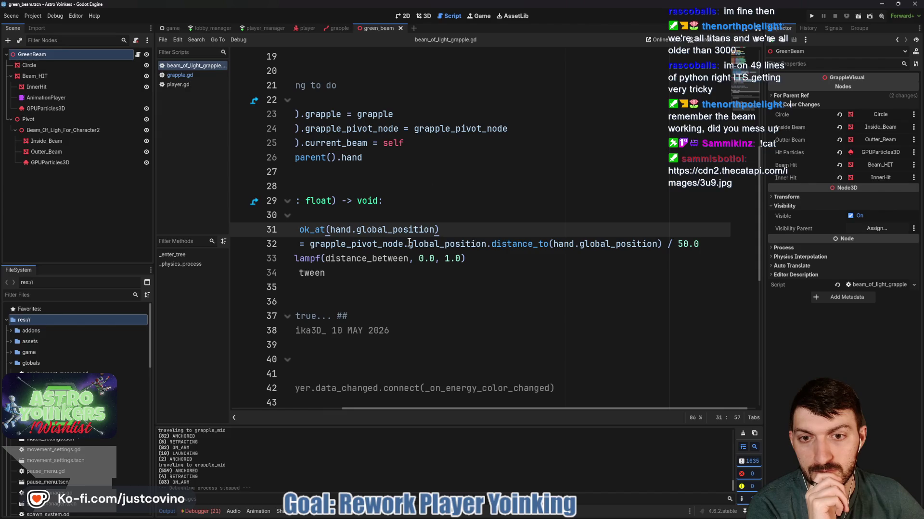
{"action": "left_click_drag", "start_coordinate": [408, 245], "coordinate": [310, 245]}
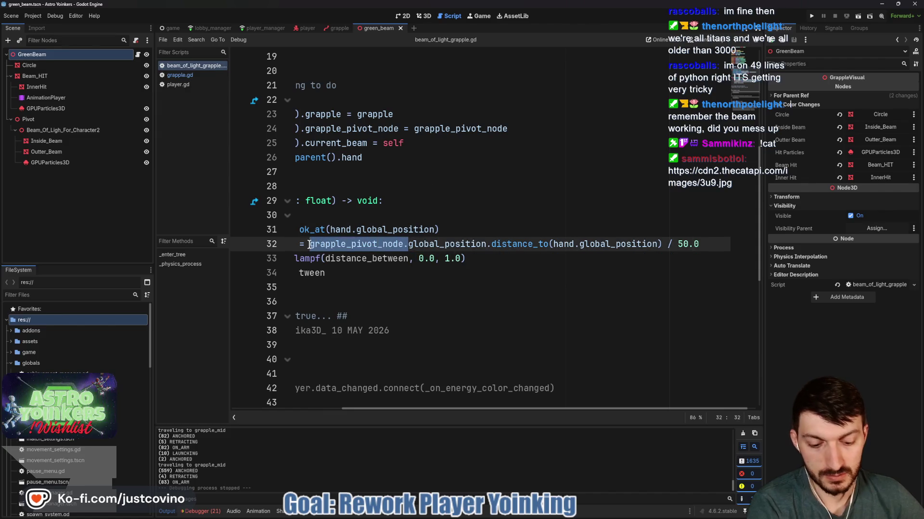
{"action": "key", "text": "BackSpace"}
{"action": "left_click", "coordinate": [462, 230]}
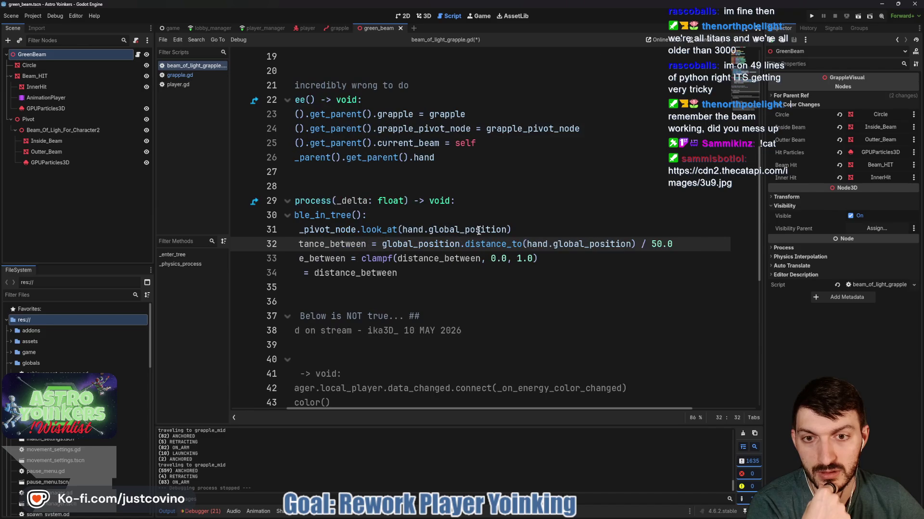
{"action": "scroll", "coordinate": [513, 224], "scroll_direction": "left", "scroll_amount": 5}
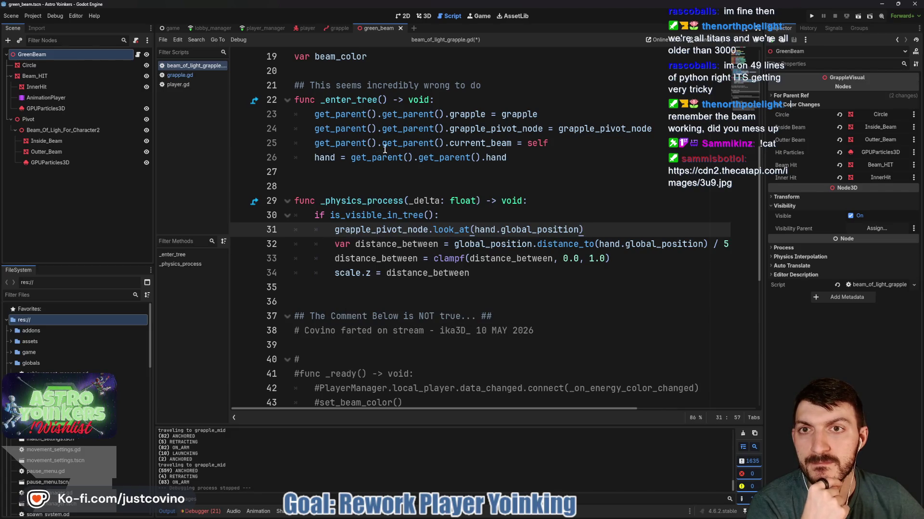
{"action": "left_click", "coordinate": [339, 29]}
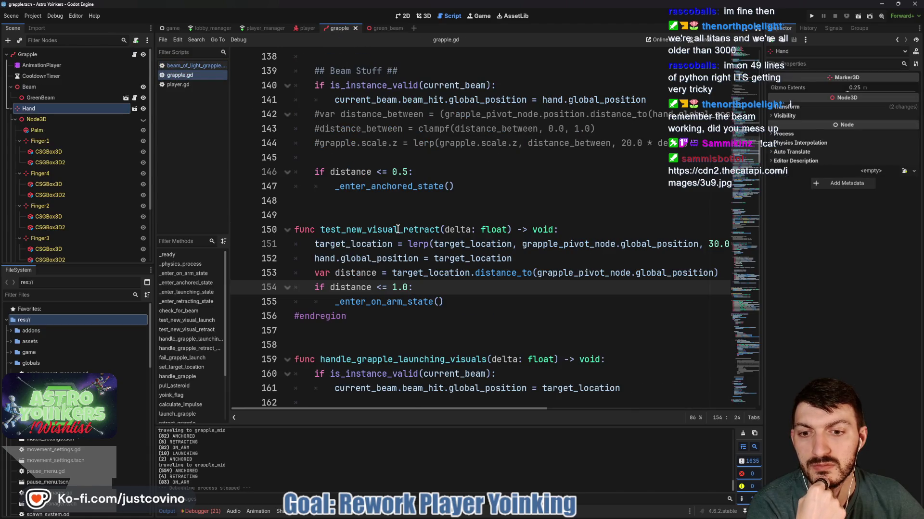
{"action": "scroll", "coordinate": [397, 229], "scroll_direction": "down", "scroll_amount": 5}
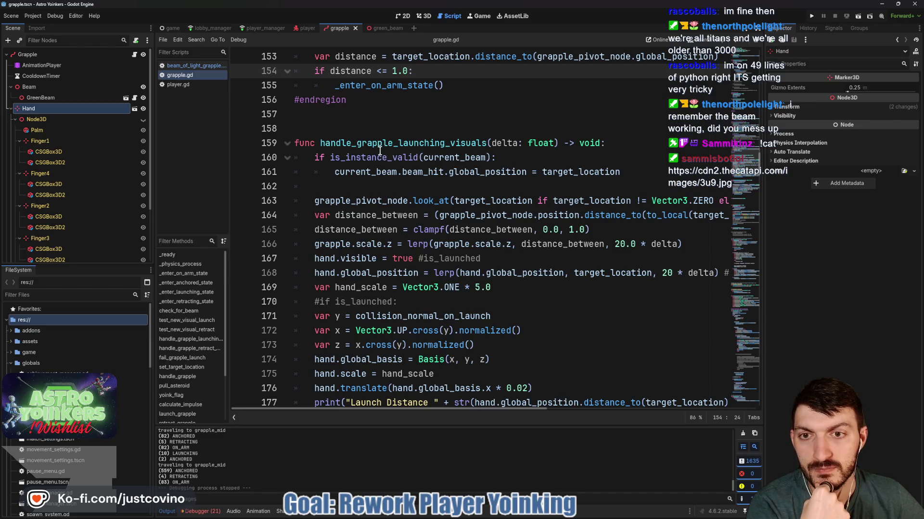
{"action": "scroll", "coordinate": [380, 151], "scroll_direction": "down", "scroll_amount": 11}
{"action": "scroll", "coordinate": [379, 151], "scroll_direction": "down", "scroll_amount": 12}
{"action": "scroll", "coordinate": [380, 151], "scroll_direction": "down", "scroll_amount": 3}
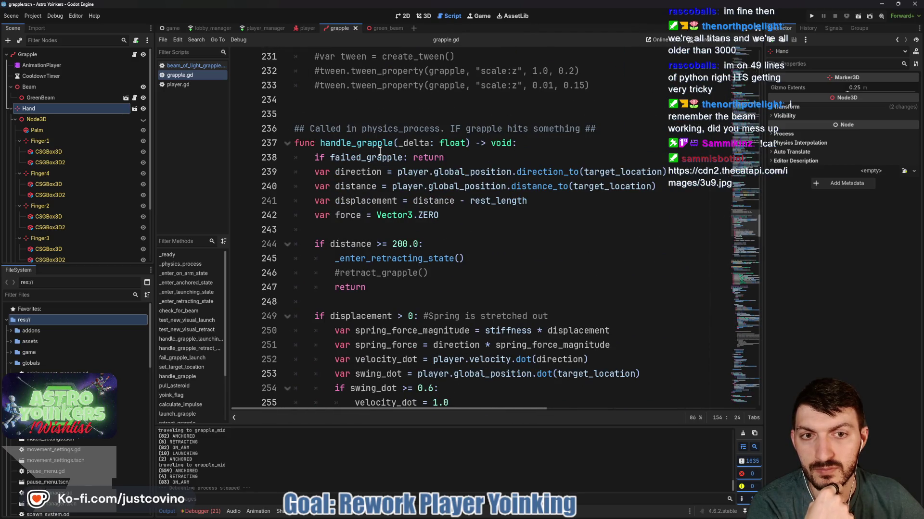
{"action": "scroll", "coordinate": [379, 151], "scroll_direction": "down", "scroll_amount": 1}
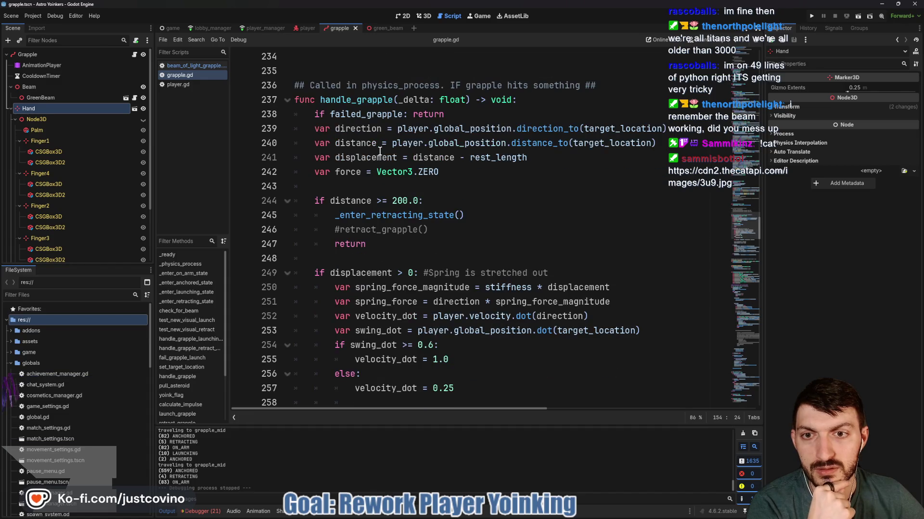
{"action": "scroll", "coordinate": [380, 151], "scroll_direction": "down", "scroll_amount": 2}
{"action": "scroll", "coordinate": [380, 151], "scroll_direction": "down", "scroll_amount": 1}
{"action": "scroll", "coordinate": [379, 151], "scroll_direction": "down", "scroll_amount": 2}
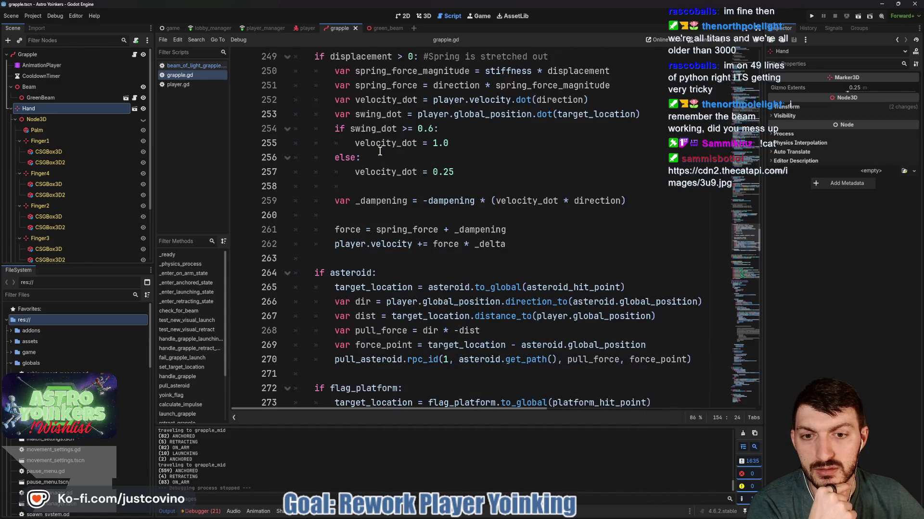
{"action": "scroll", "coordinate": [379, 151], "scroll_direction": "down", "scroll_amount": 5}
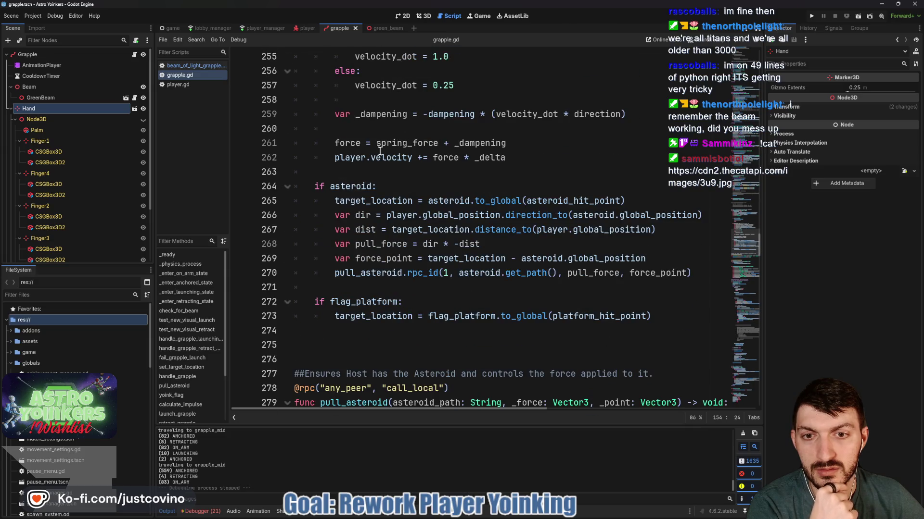
{"action": "scroll", "coordinate": [379, 151], "scroll_direction": "up", "scroll_amount": 20}
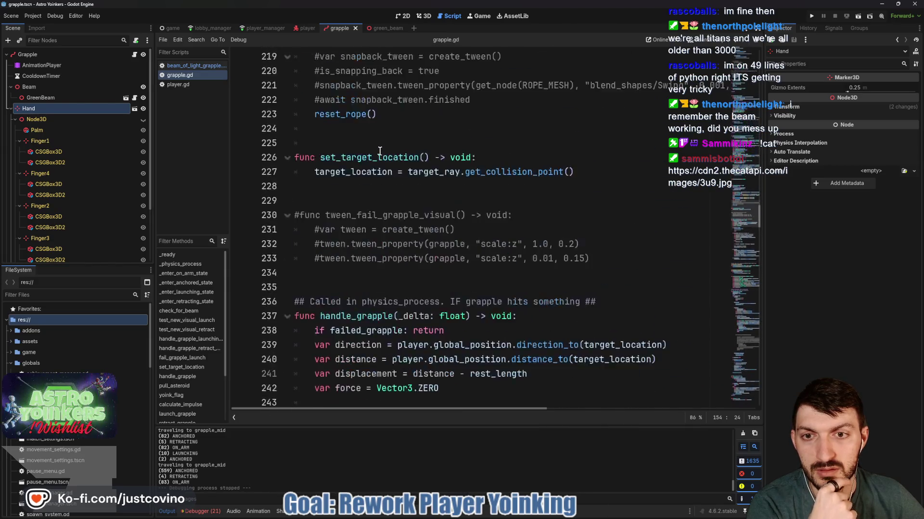
{"action": "scroll", "coordinate": [377, 153], "scroll_direction": "up", "scroll_amount": 20}
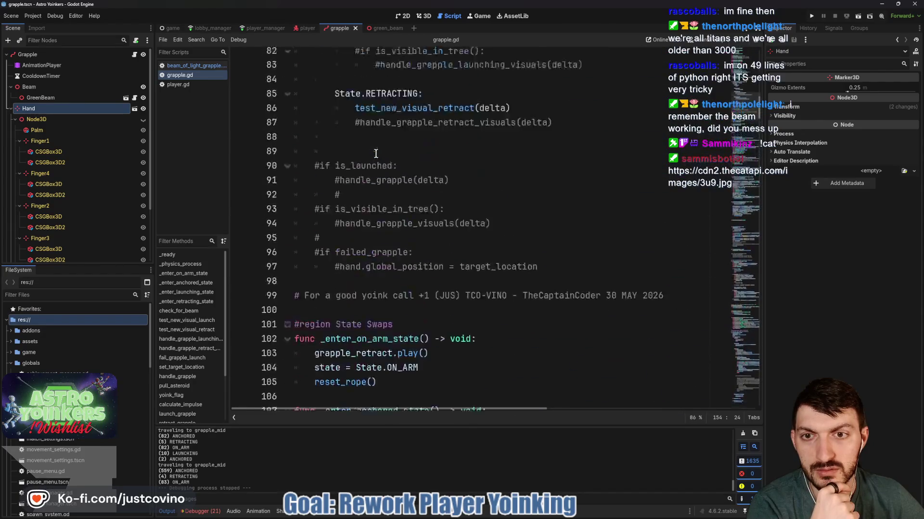
{"action": "scroll", "coordinate": [376, 153], "scroll_direction": "down", "scroll_amount": 1}
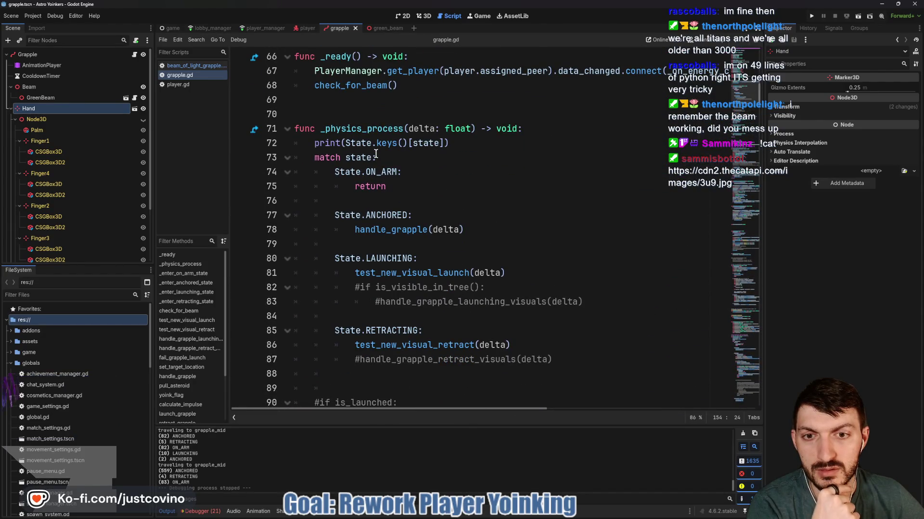
{"action": "scroll", "coordinate": [375, 155], "scroll_direction": "down", "scroll_amount": 1}
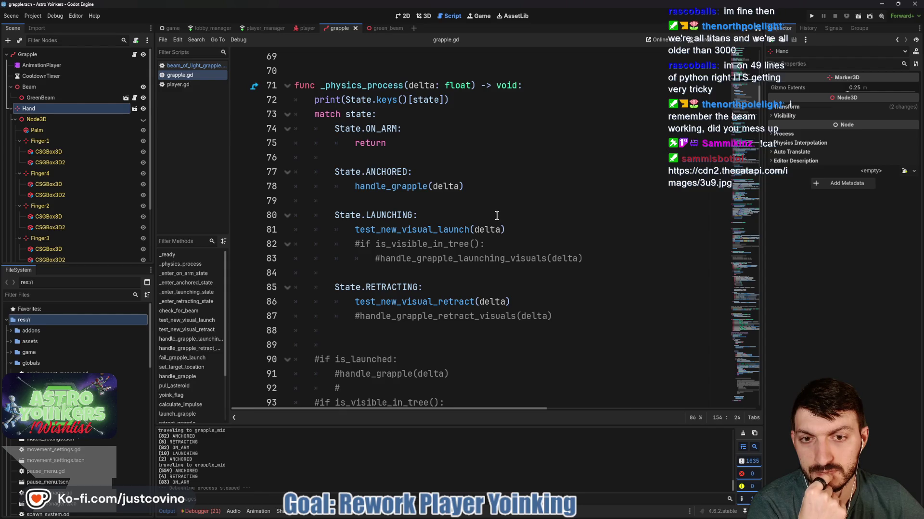
{"action": "left_click", "coordinate": [477, 184]}
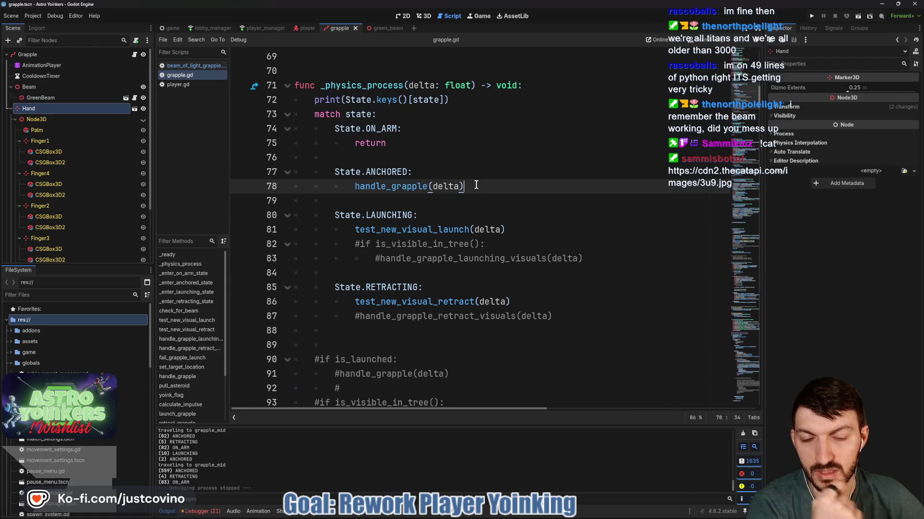
{"action": "key", "text": "Return"}
{"action": "type", "text": "test"}
{"action": "key", "text": "Return"}
{"action": "type", "text": "delta"}
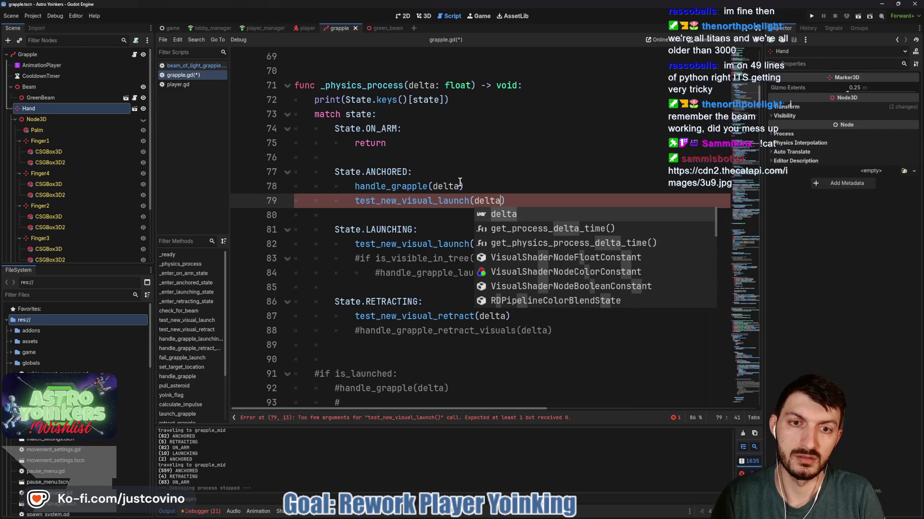
{"action": "key", "text": "ctrl+s"}
{"action": "left_click", "coordinate": [535, 195]}
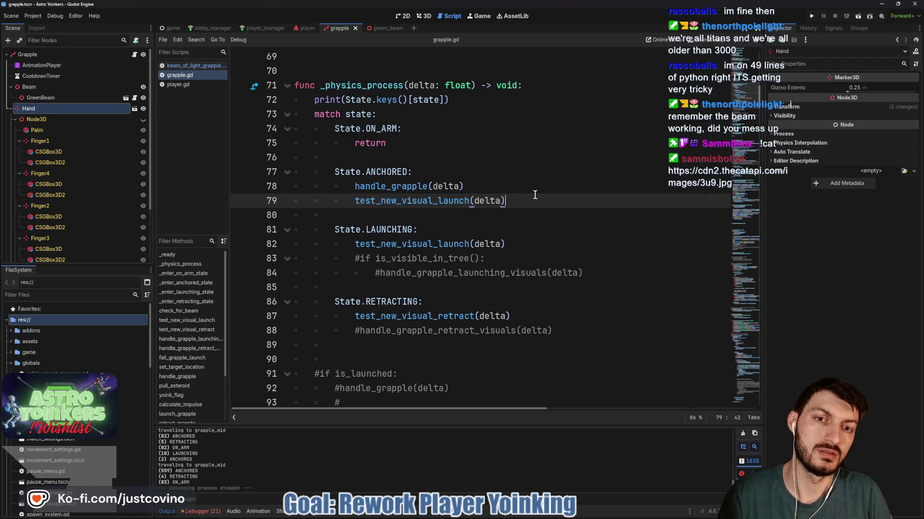
{"action": "scroll", "coordinate": [450, 211], "scroll_direction": "down", "scroll_amount": 8}
{"action": "scroll", "coordinate": [449, 212], "scroll_direction": "up", "scroll_amount": 8}
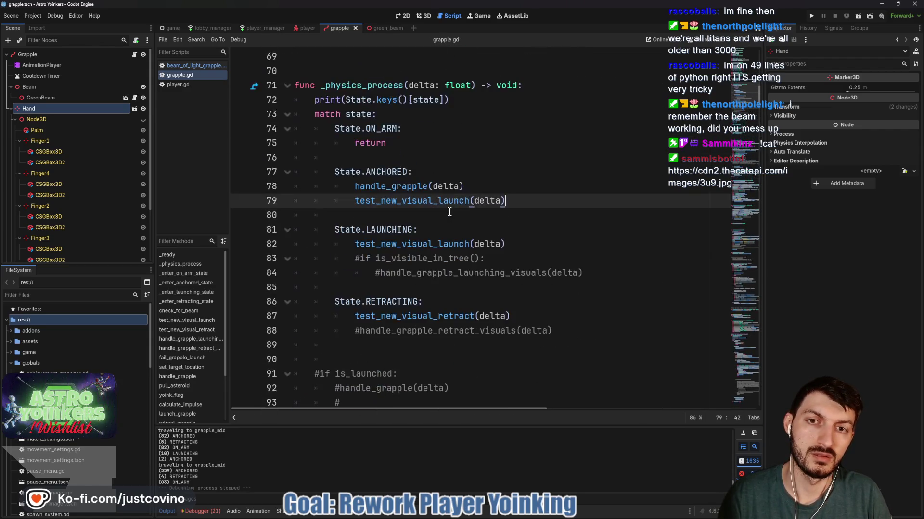
{"action": "left_click_drag", "start_coordinate": [513, 202], "coordinate": [317, 202]}
{"action": "key", "text": "BackSpace"}
{"action": "key", "text": "BackSpace"}
{"action": "key", "text": "BackSpace"}
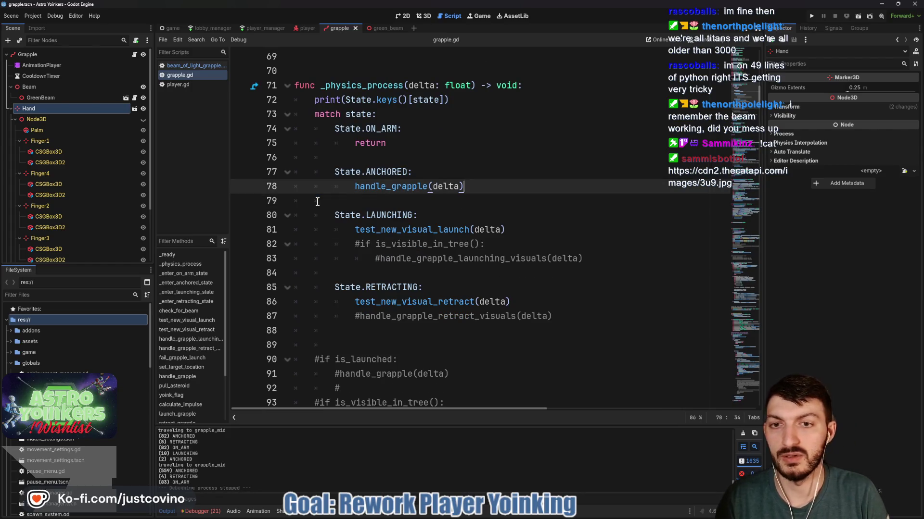
{"action": "scroll", "coordinate": [478, 201], "scroll_direction": "down", "scroll_amount": 2}
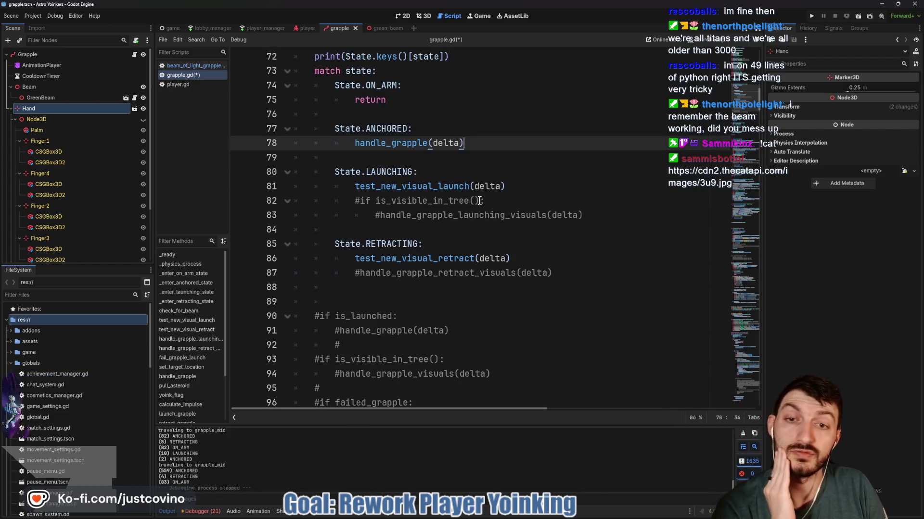
Append 'and state != State.ANCHORED' to the condition on line 146 and save grapple.gd
{"action": "scroll", "coordinate": [469, 201], "scroll_direction": "down", "scroll_amount": 5}
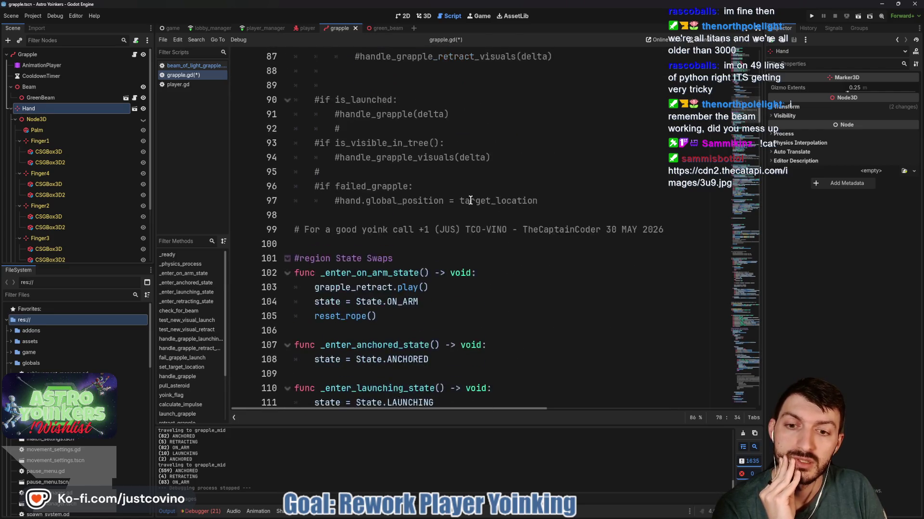
{"action": "scroll", "coordinate": [466, 200], "scroll_direction": "down", "scroll_amount": 4}
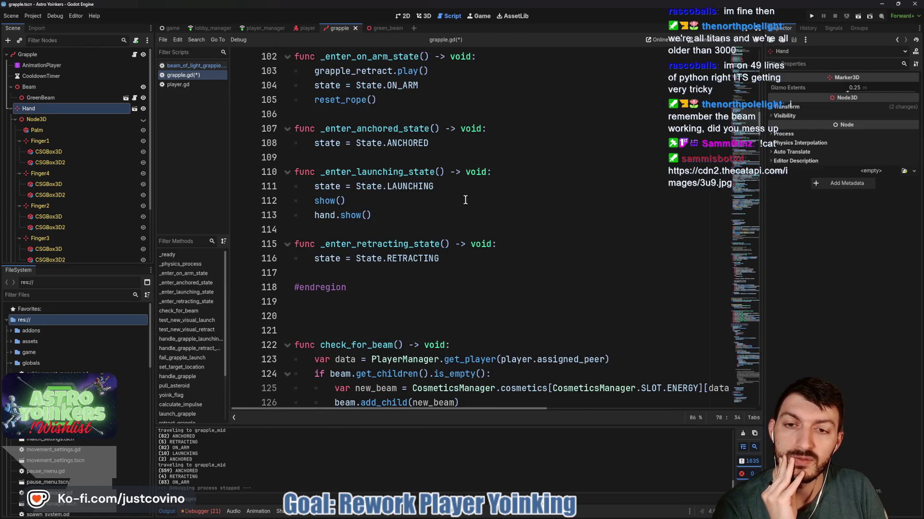
{"action": "scroll", "coordinate": [465, 200], "scroll_direction": "down", "scroll_amount": 4}
{"action": "scroll", "coordinate": [443, 205], "scroll_direction": "down", "scroll_amount": 2}
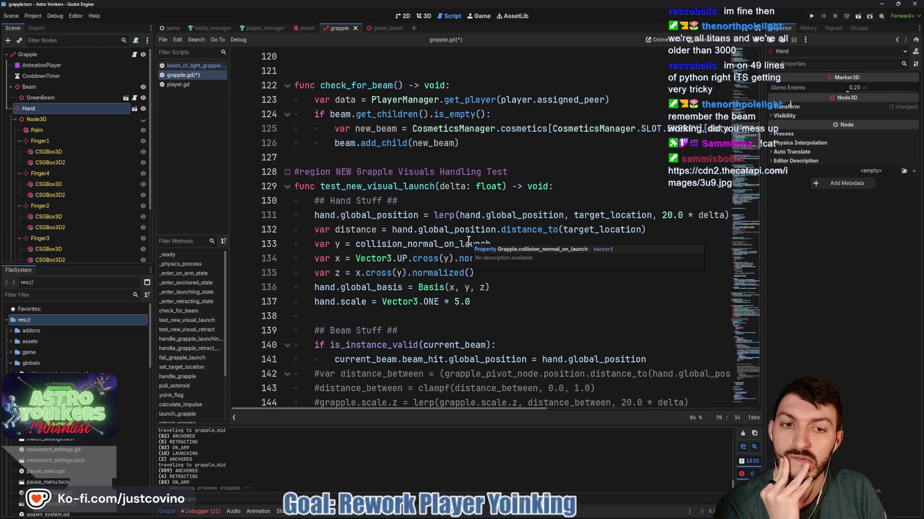
{"action": "scroll", "coordinate": [543, 231], "scroll_direction": "down", "scroll_amount": 2}
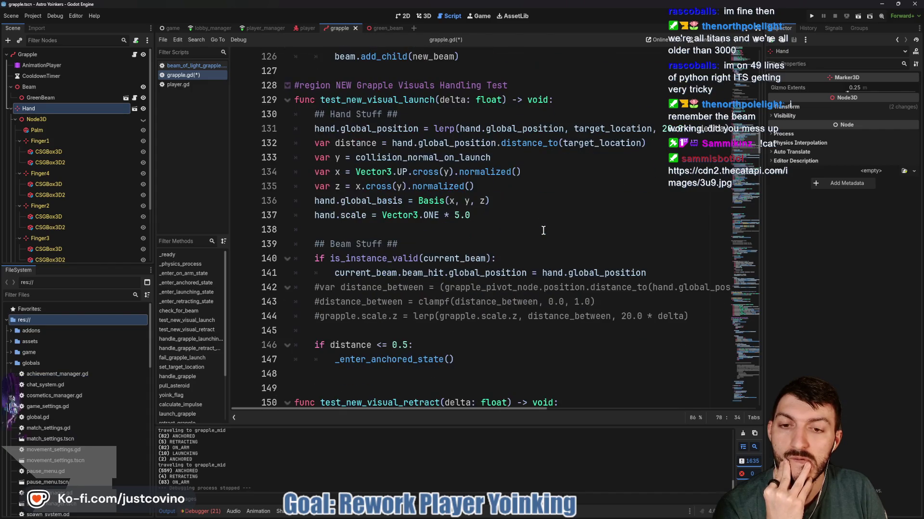
{"action": "scroll", "coordinate": [543, 230], "scroll_direction": "down", "scroll_amount": 1}
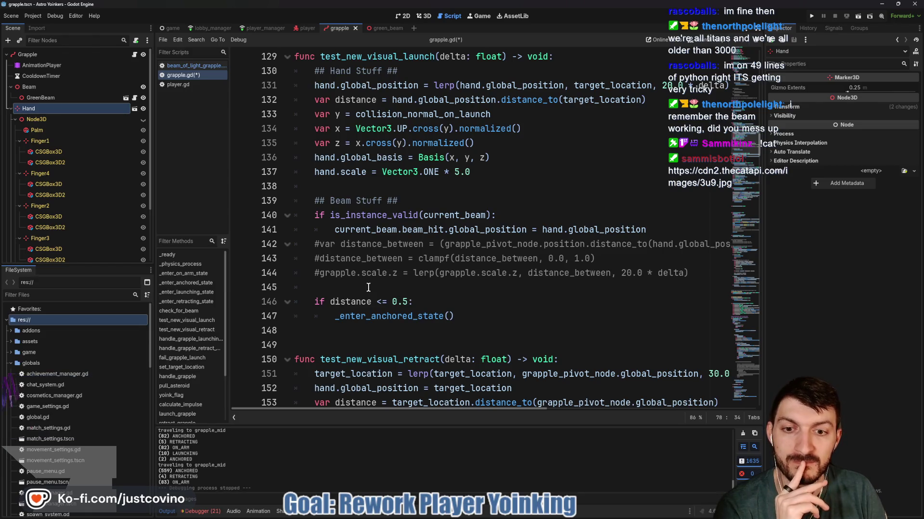
{"action": "left_click", "coordinate": [406, 302]}
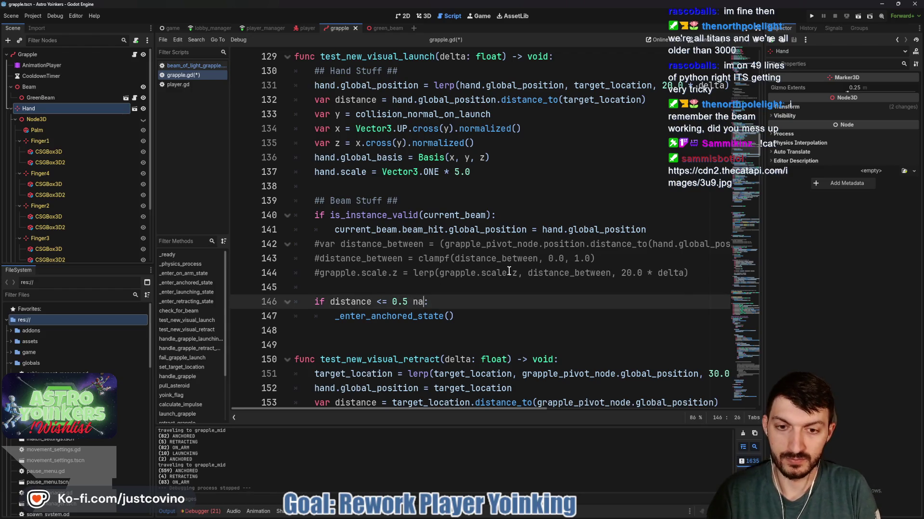
{"action": "type", "text": "and state !="}
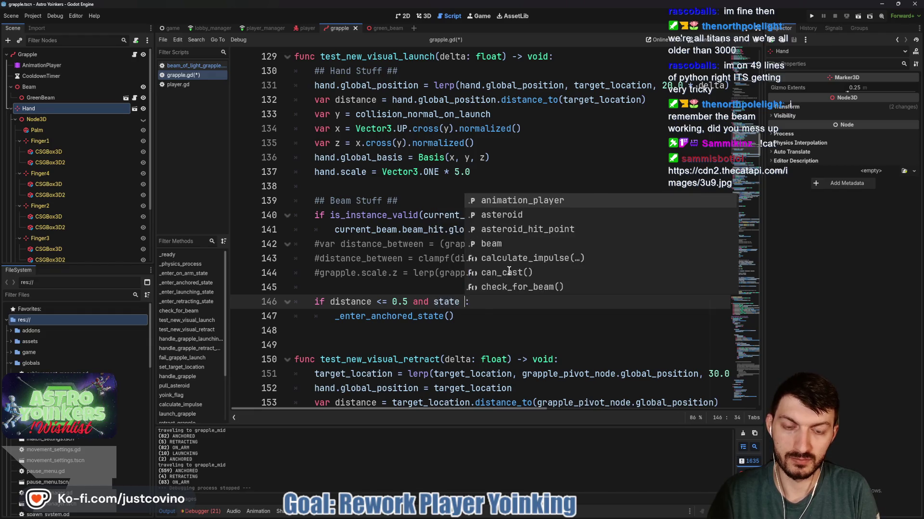
{"action": "type", "text": " State.ANCHORED"}
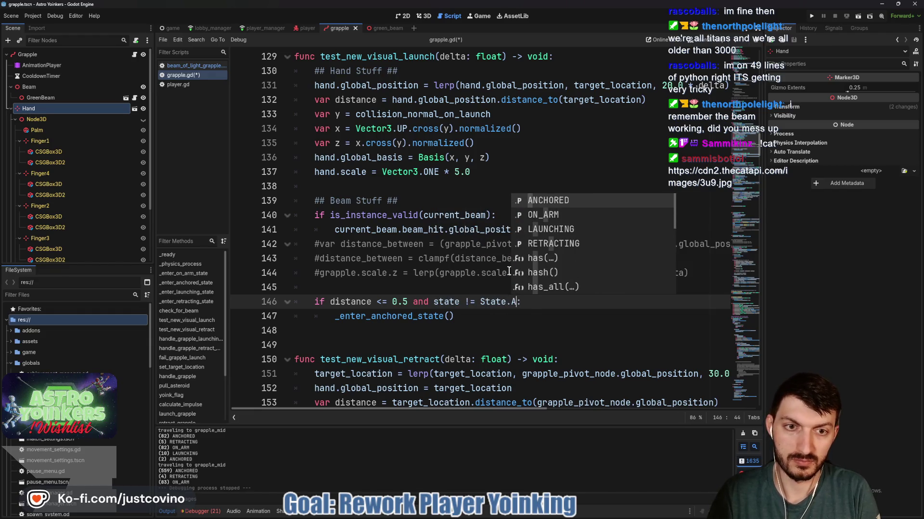
{"action": "key", "text": "ctrl+s"}
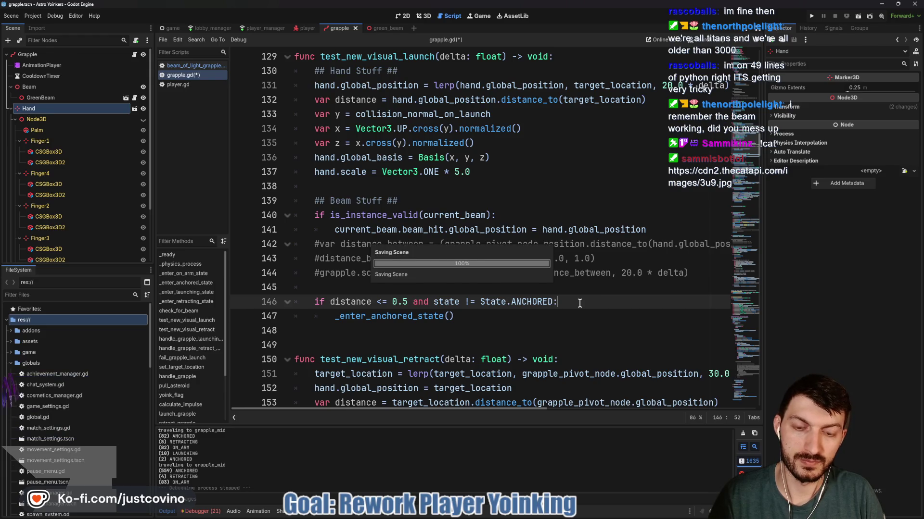
Add test_new_visual_launch(delta) under handle_grapple in the ANCHORED branch, save, and run the game
{"action": "scroll", "coordinate": [416, 310], "scroll_direction": "up", "scroll_amount": 7}
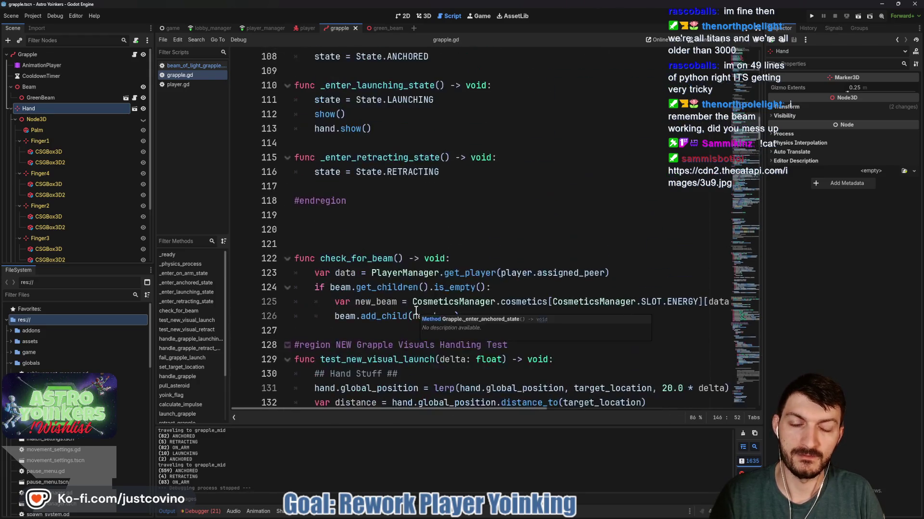
{"action": "scroll", "coordinate": [416, 310], "scroll_direction": "up", "scroll_amount": 14}
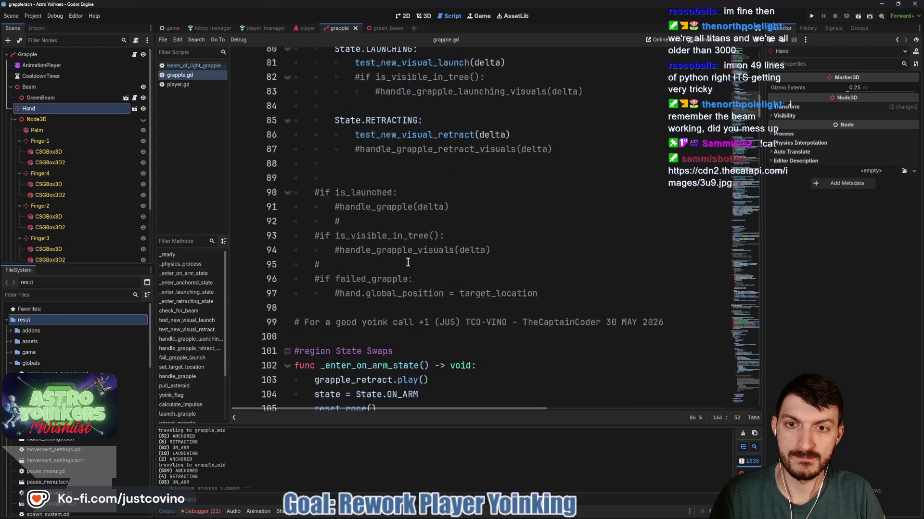
{"action": "scroll", "coordinate": [459, 258], "scroll_direction": "up", "scroll_amount": 1}
{"action": "scroll", "coordinate": [459, 259], "scroll_direction": "down", "scroll_amount": 1}
{"action": "left_click", "coordinate": [485, 234]}
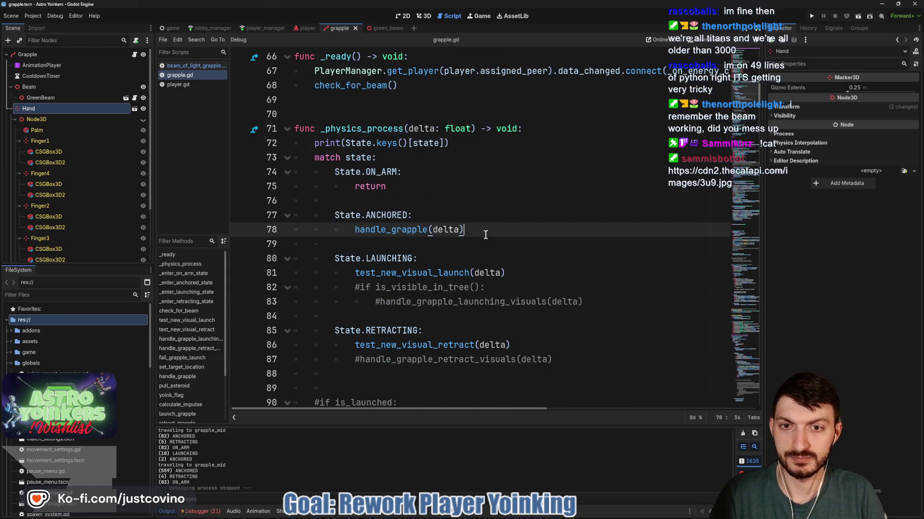
{"action": "key", "text": "Return"}
{"action": "type", "text": "test_ne"}
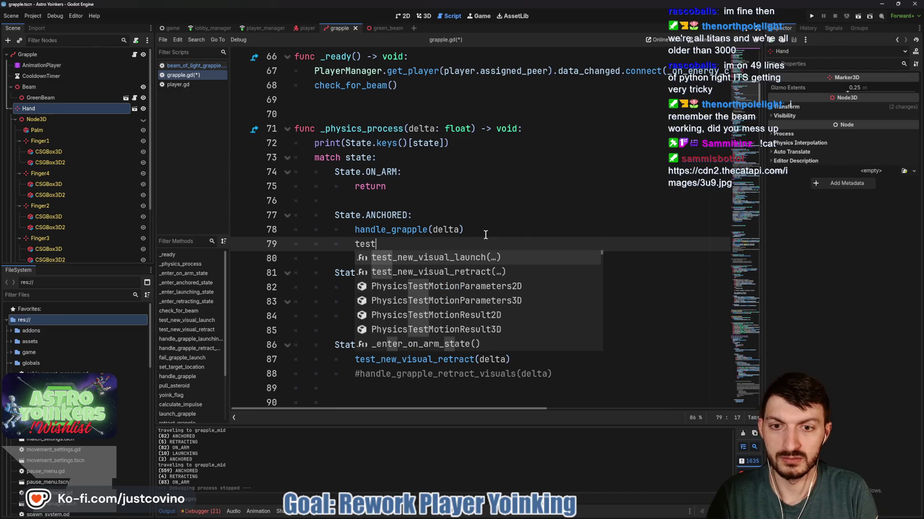
{"action": "key", "text": "Return"}
{"action": "type", "text": "delta)"}
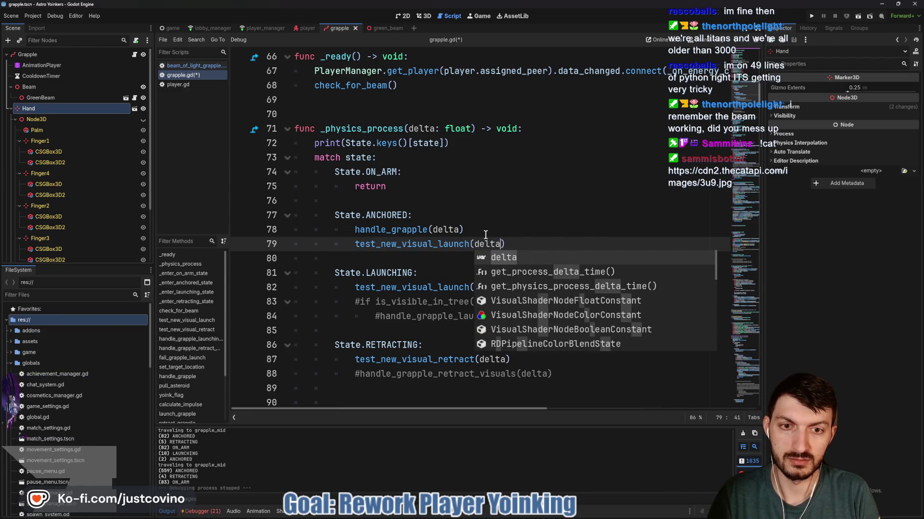
{"action": "key", "text": "Return"}
{"action": "key", "text": "Up"}
{"action": "key", "text": "ctrl+s"}
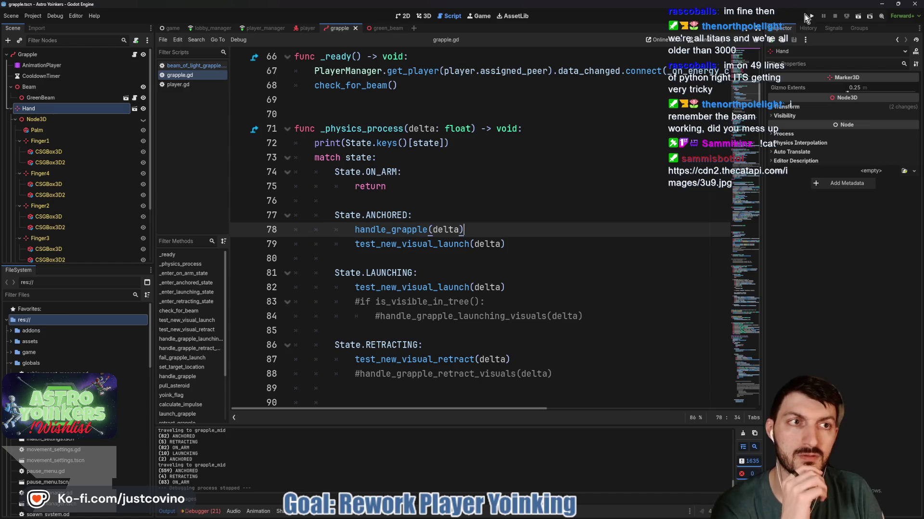
{"action": "left_click", "coordinate": [811, 18]}
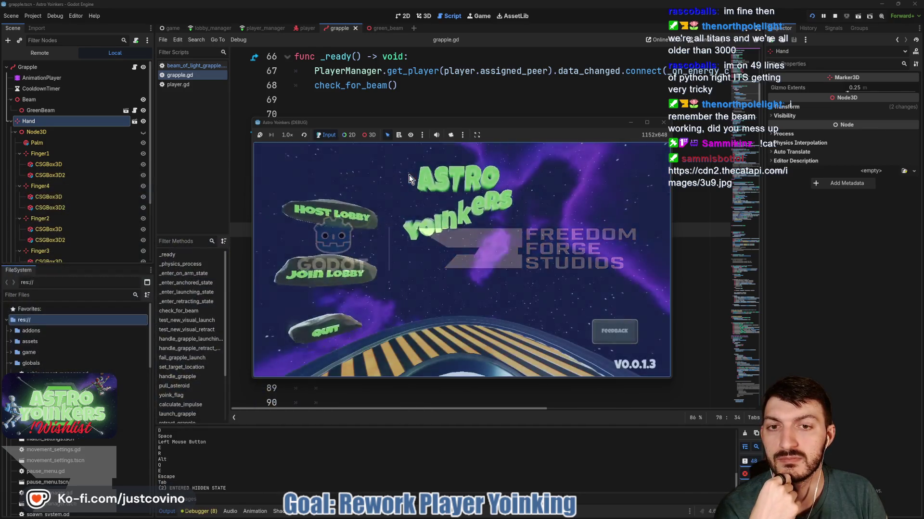
{"action": "left_click", "coordinate": [336, 203]}
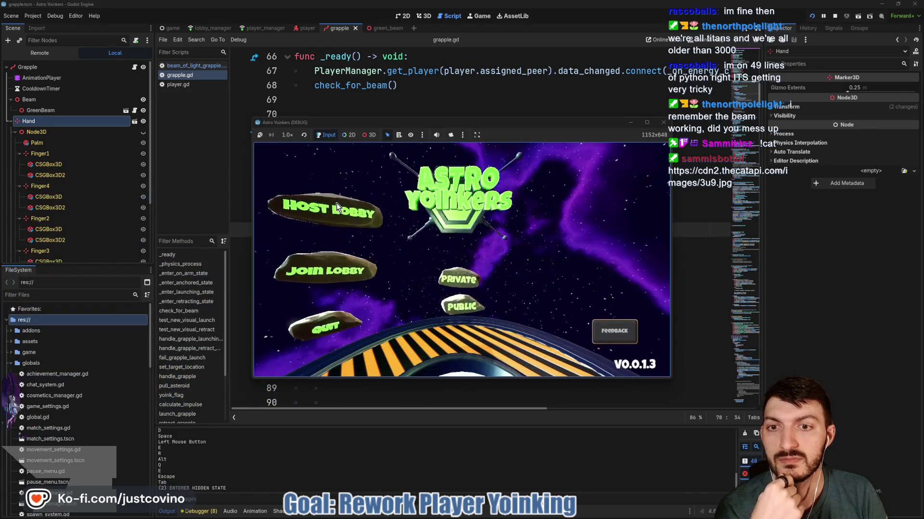
{"action": "left_click", "coordinate": [444, 215]}
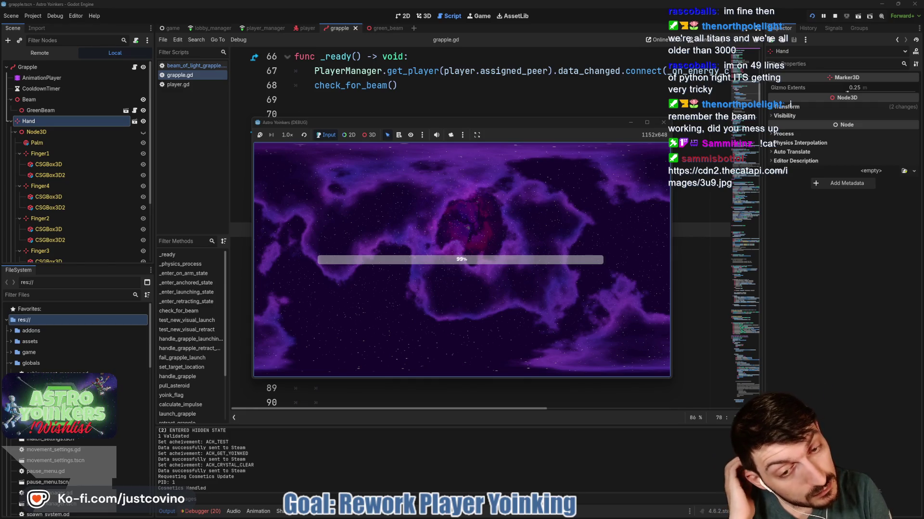
{"action": "left_click", "coordinate": [460, 260]}
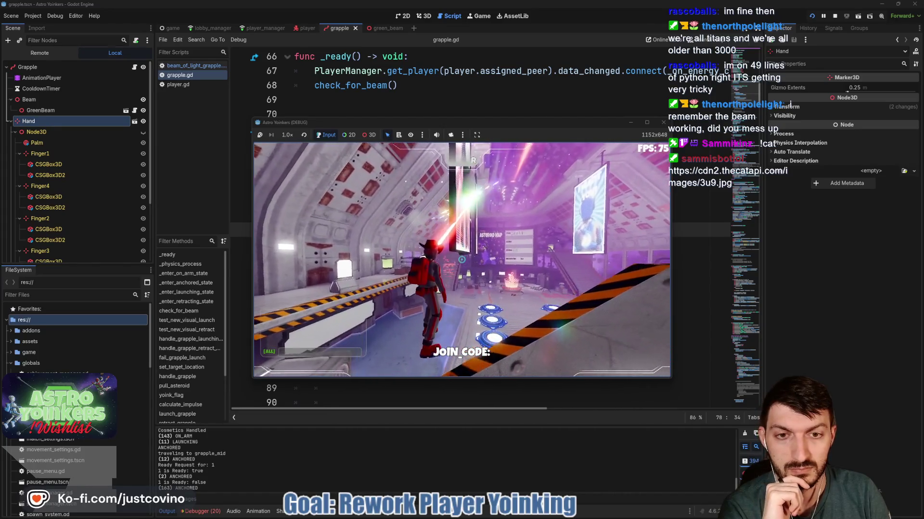
{"action": "left_click", "coordinate": [461, 260]}
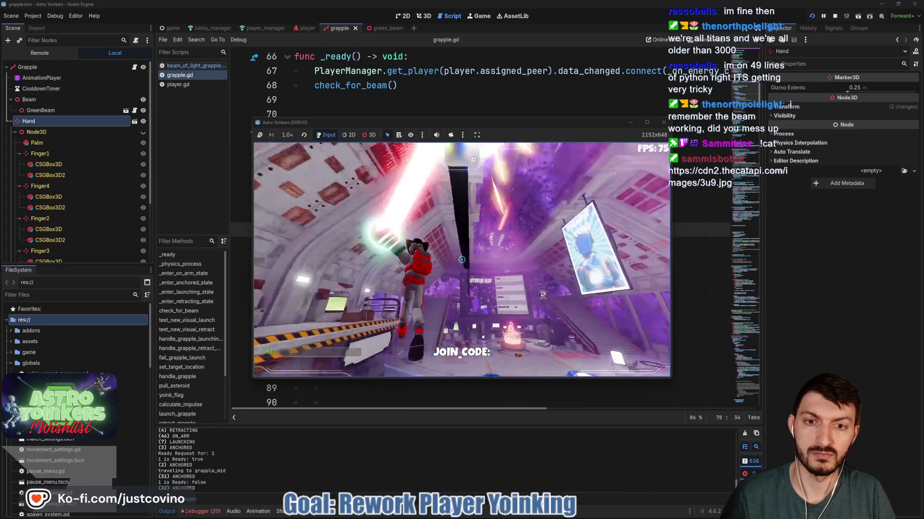
{"action": "left_click", "coordinate": [460, 260]}
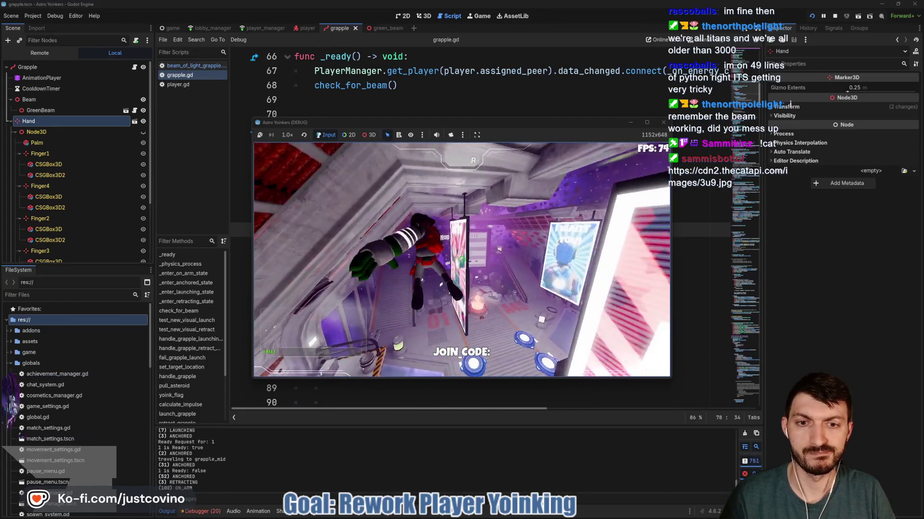
{"action": "left_click", "coordinate": [460, 260]}
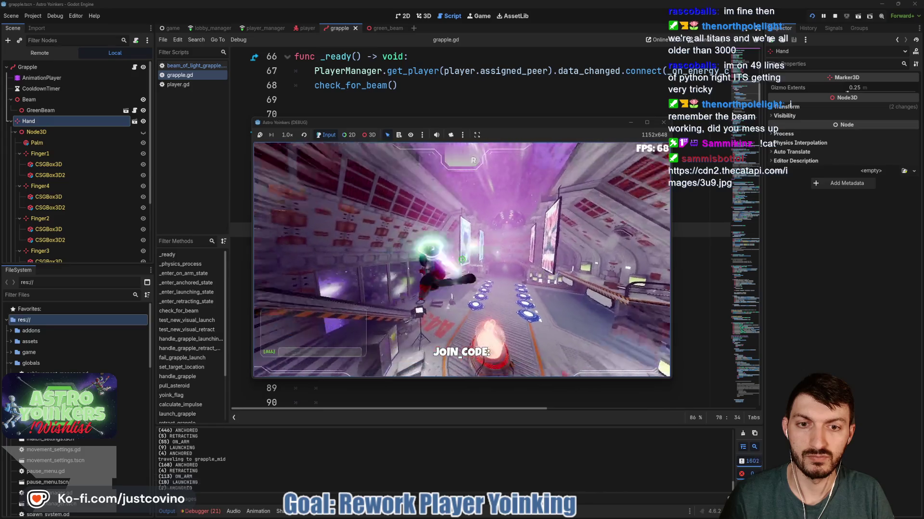
{"action": "key", "text": "F8"}
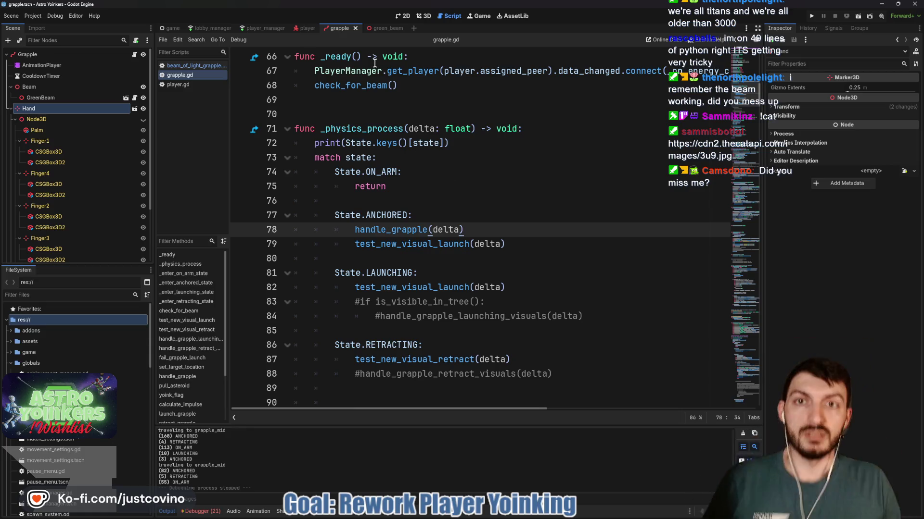
Review beam_of_light_grapple.gd's look_at, distance and scale.z code, ending at the clampf line
{"action": "left_click", "coordinate": [379, 28]}
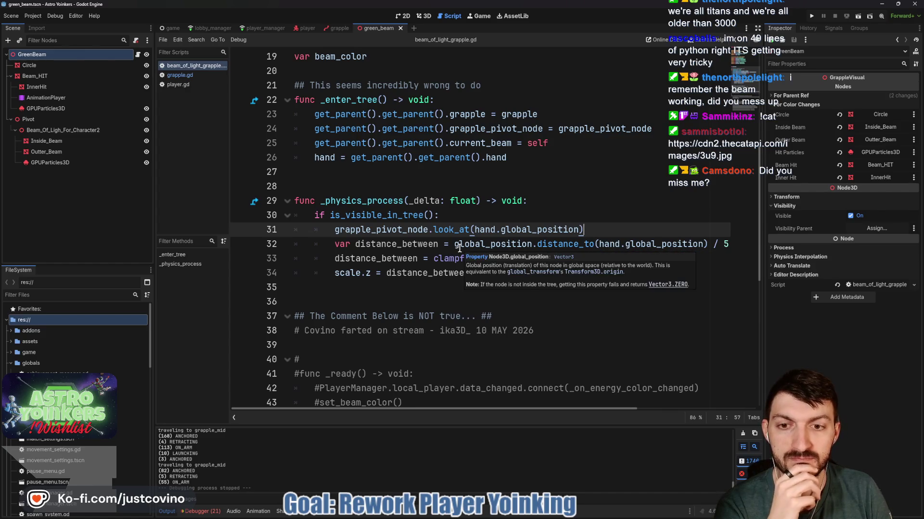
{"action": "mouse_move", "coordinate": [449, 252]}
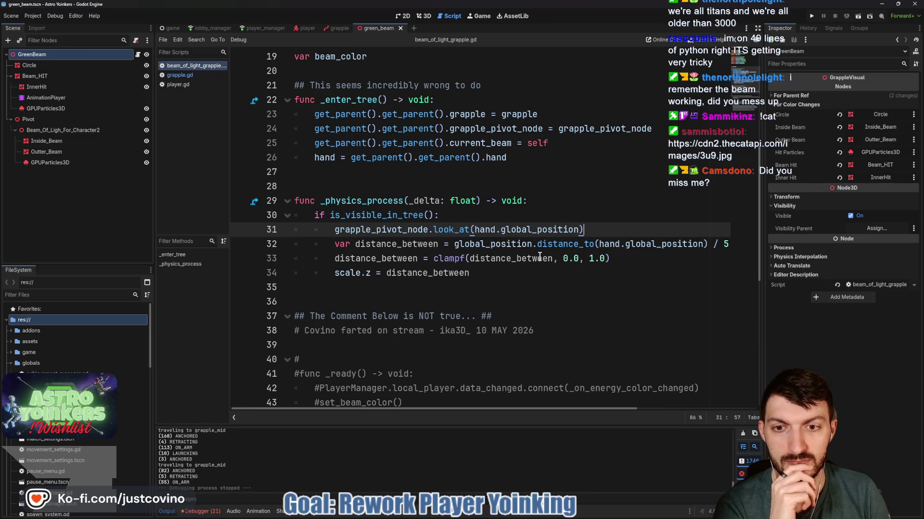
{"action": "left_click", "coordinate": [339, 28]}
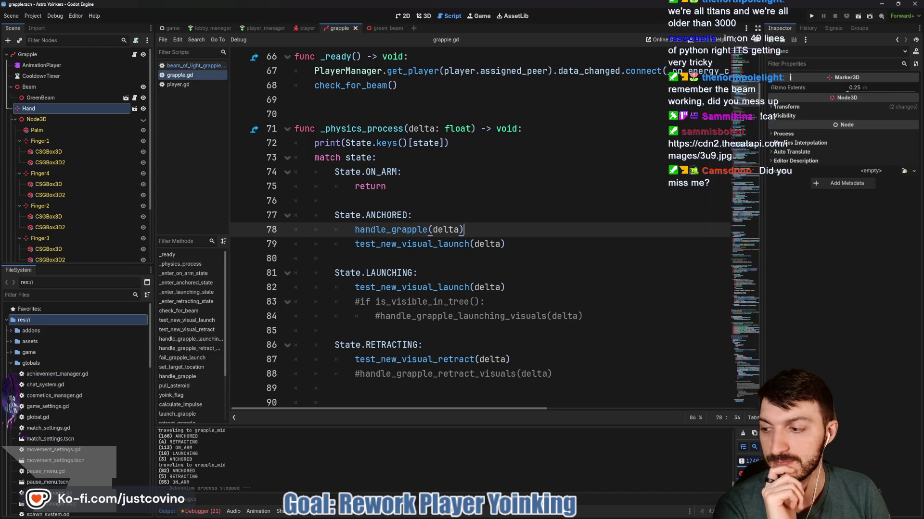
{"action": "left_click", "coordinate": [379, 29]}
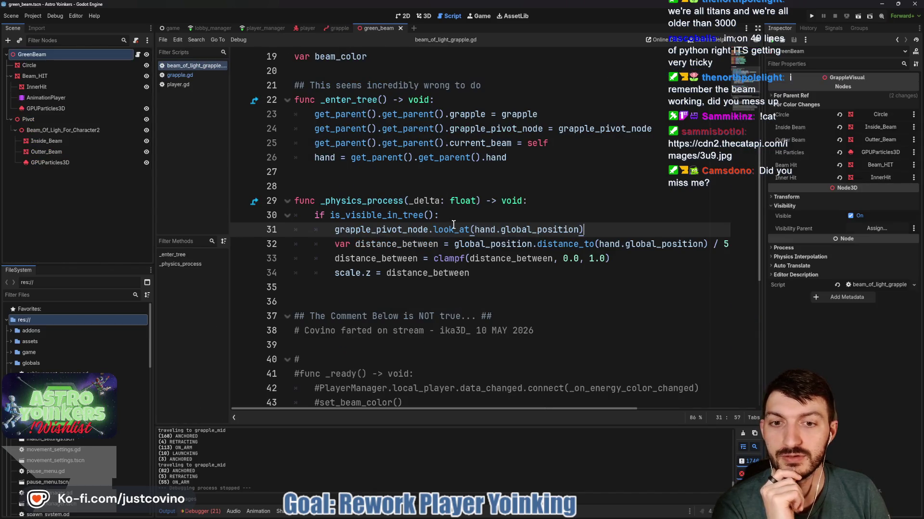
{"action": "left_click", "coordinate": [620, 260]}
{"action": "scroll", "coordinate": [623, 258], "scroll_direction": "right", "scroll_amount": 3}
{"action": "scroll", "coordinate": [624, 255], "scroll_direction": "left", "scroll_amount": 3}
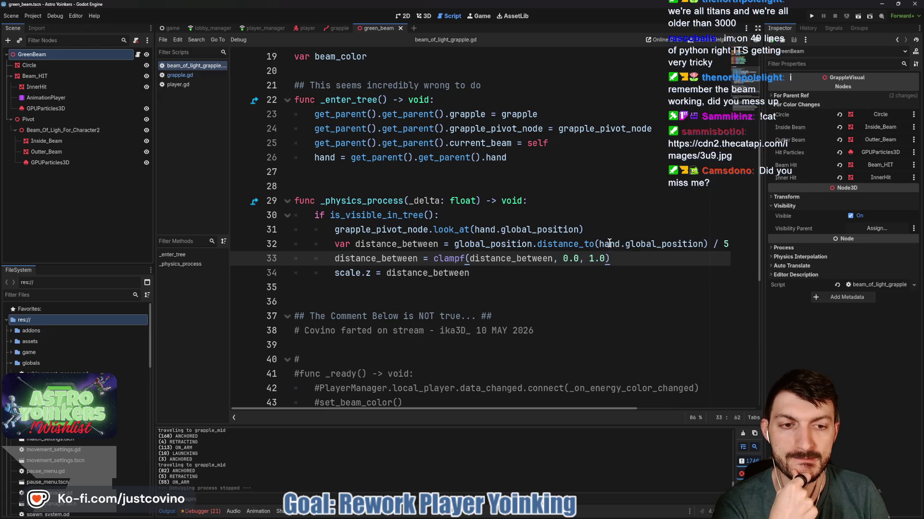
Replace 'hand' with beam_hit on line 32 so distance uses beam_hit.global_position, then save
{"action": "left_click_drag", "start_coordinate": [598, 244], "coordinate": [620, 244]}
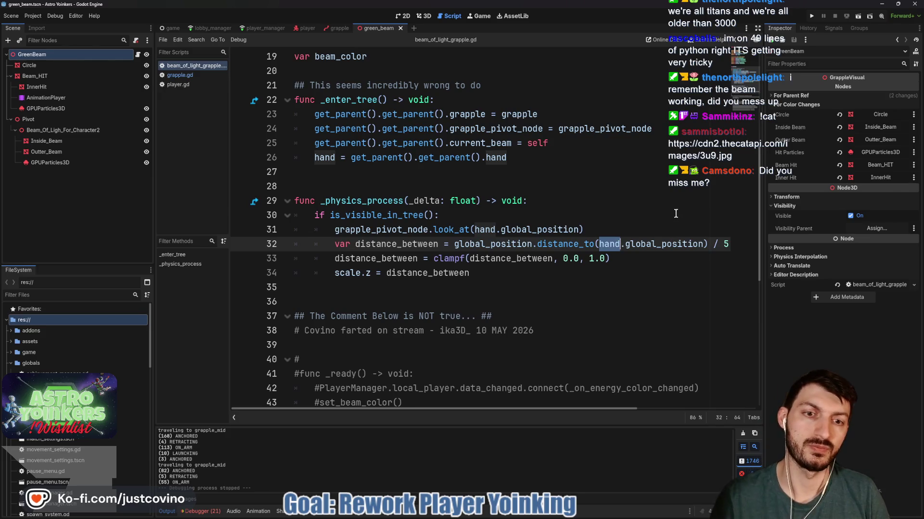
{"action": "type", "text": "hi"}
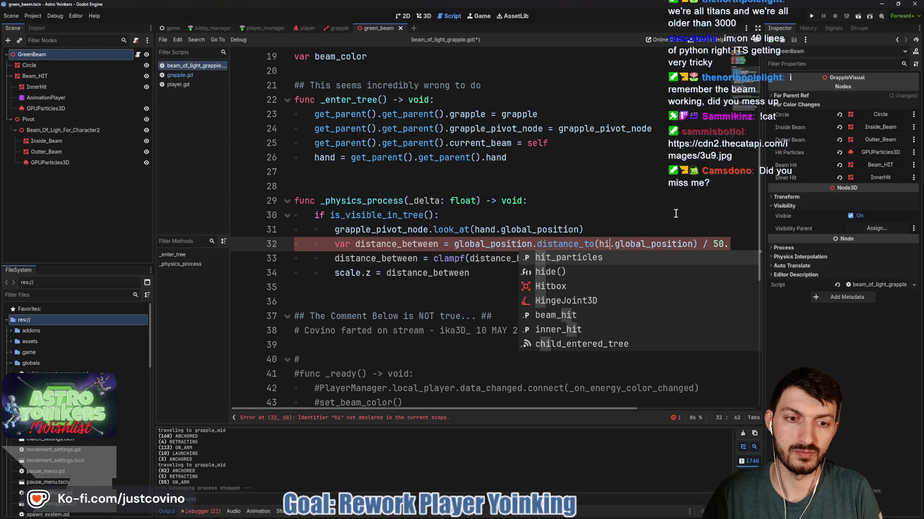
{"action": "key", "text": "Down"}
{"action": "key", "text": "Down"}
{"action": "key", "text": "Down"}
{"action": "key", "text": "Return"}
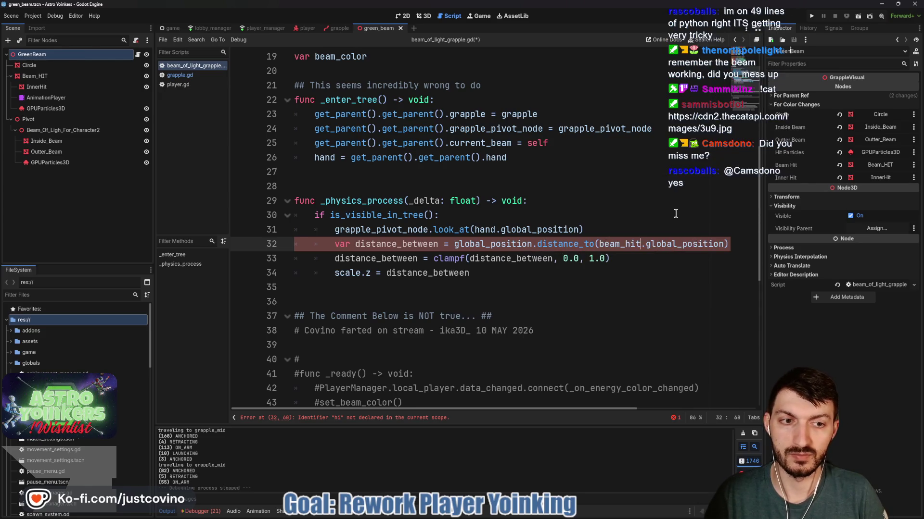
{"action": "key", "text": "ctrl+s"}
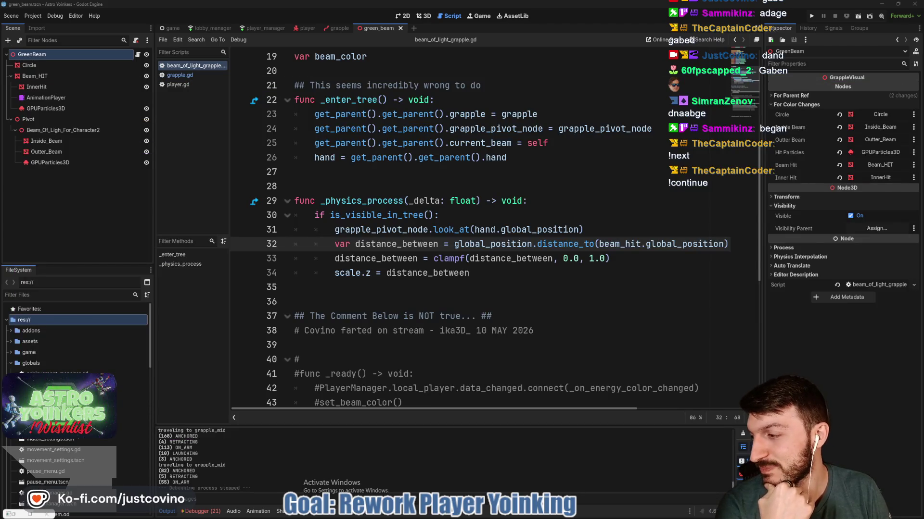
{"action": "left_click", "coordinate": [487, 273]}
{"action": "left_click", "coordinate": [481, 284]}
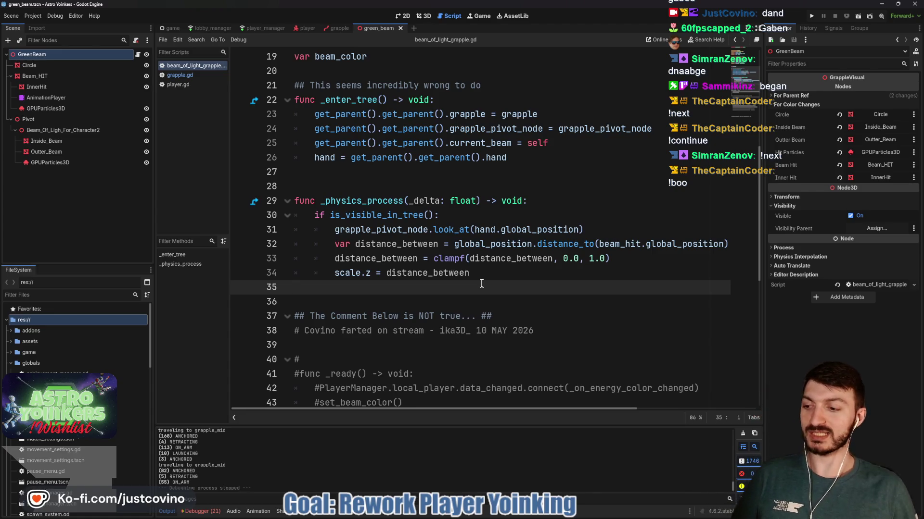
{"action": "key", "text": "ctrl+s"}
{"action": "key", "text": "ctrl+s"}
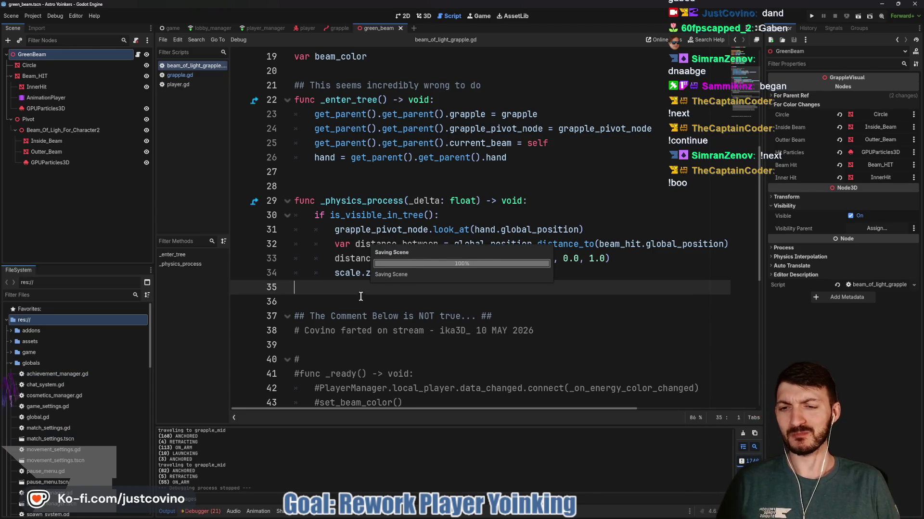
Switch to grapple.gd and place the caret on empty line 80 under the ANCHORED case
{"action": "left_click", "coordinate": [338, 30]}
{"action": "left_click", "coordinate": [489, 245]}
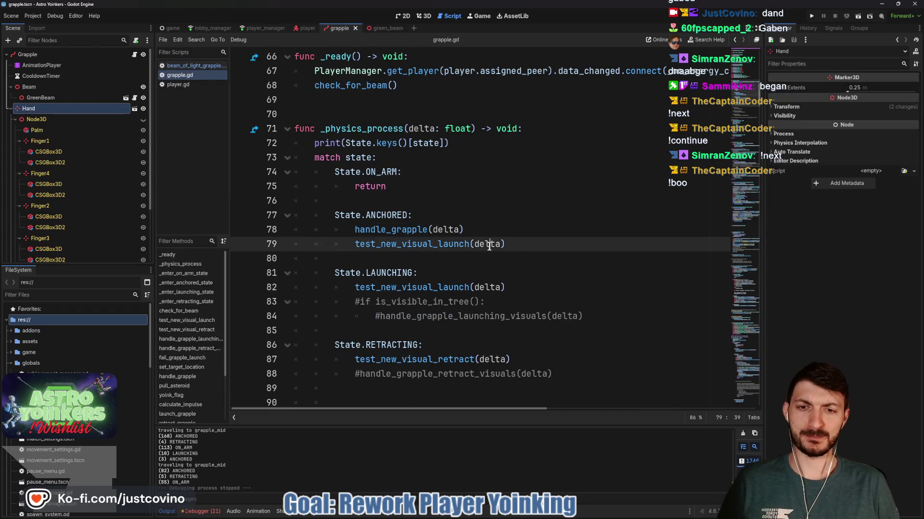
{"action": "left_click", "coordinate": [473, 253]}
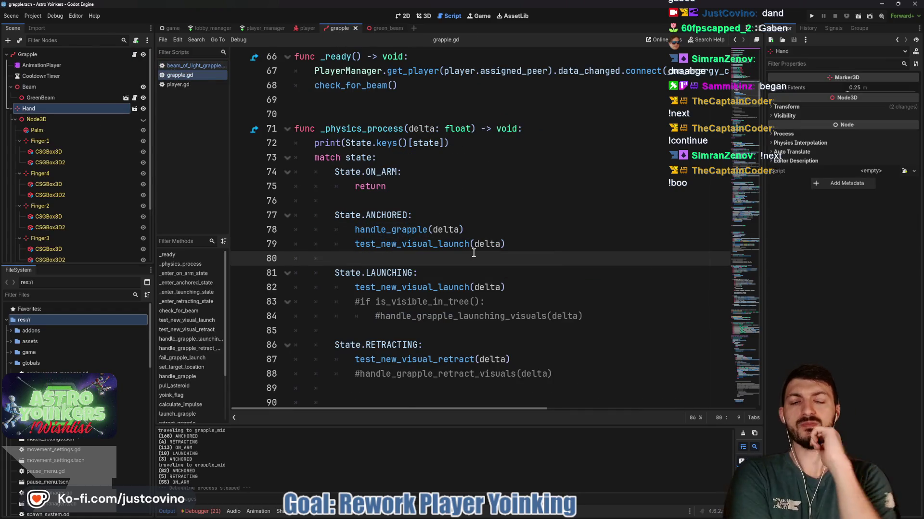